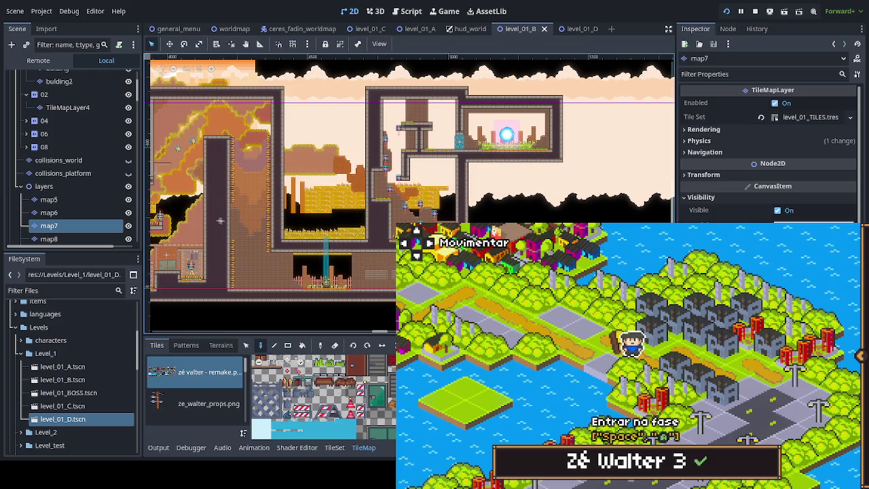
# - Walk the character left on the world map and enter the Zé Walter 2 level
pyautogui.press('Left')
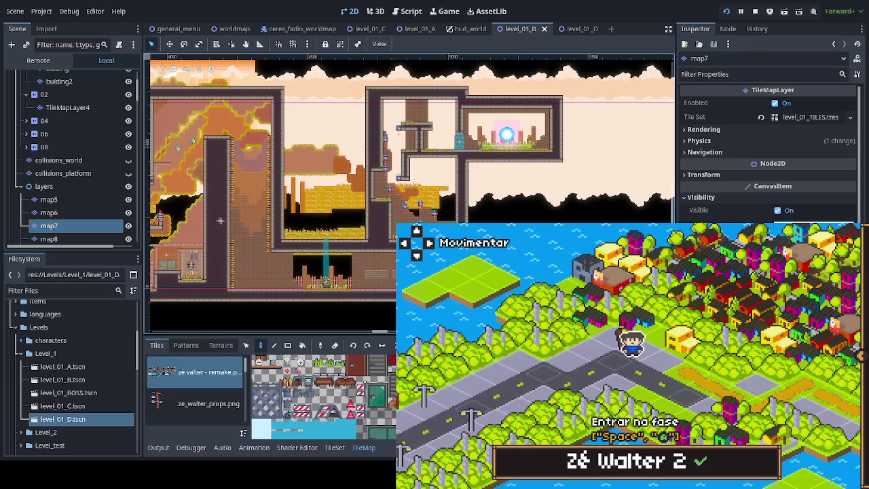
pyautogui.press('space')
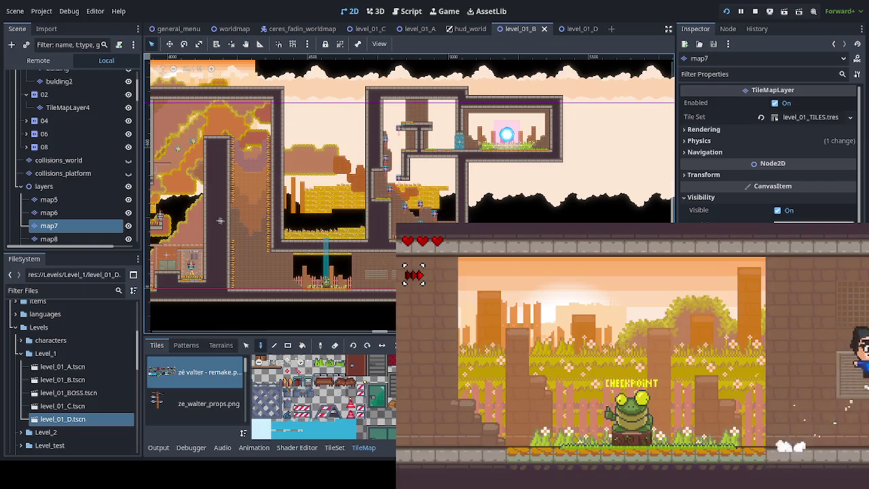
# - Climb the character up the ladder and through the first rooms of the level
pyautogui.press('Left')
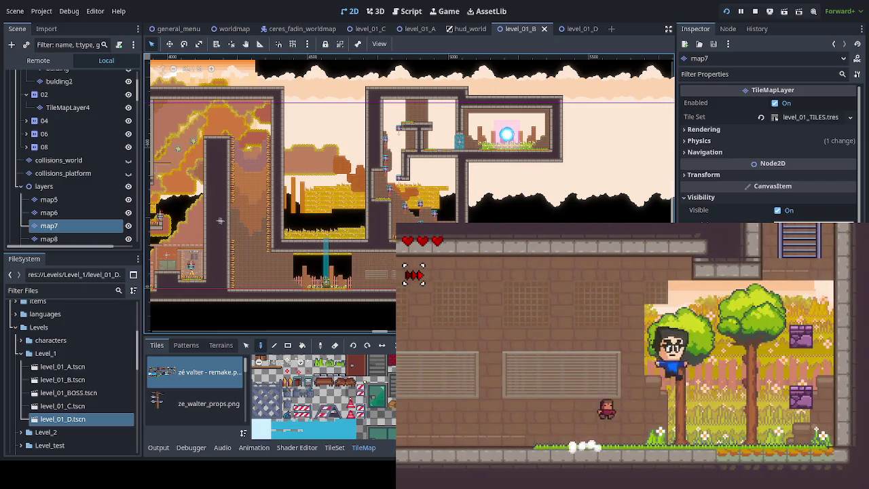
pyautogui.press('Right')
pyautogui.press('Up')
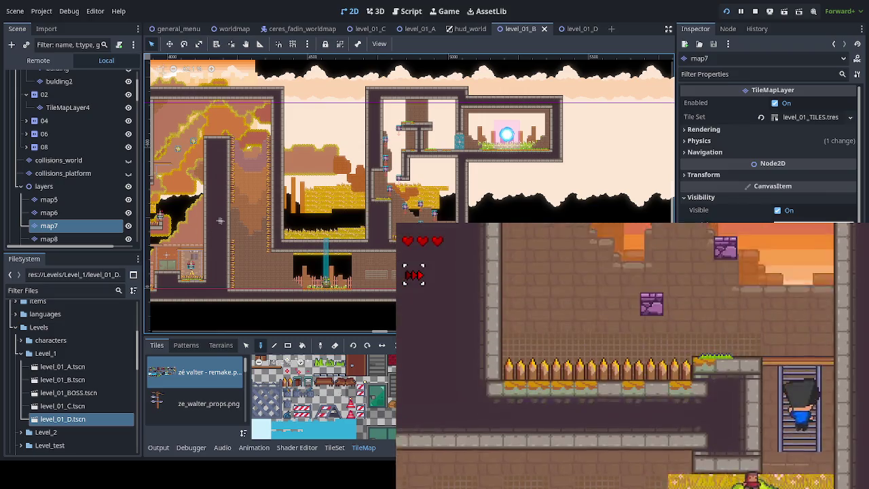
pyautogui.press('space')
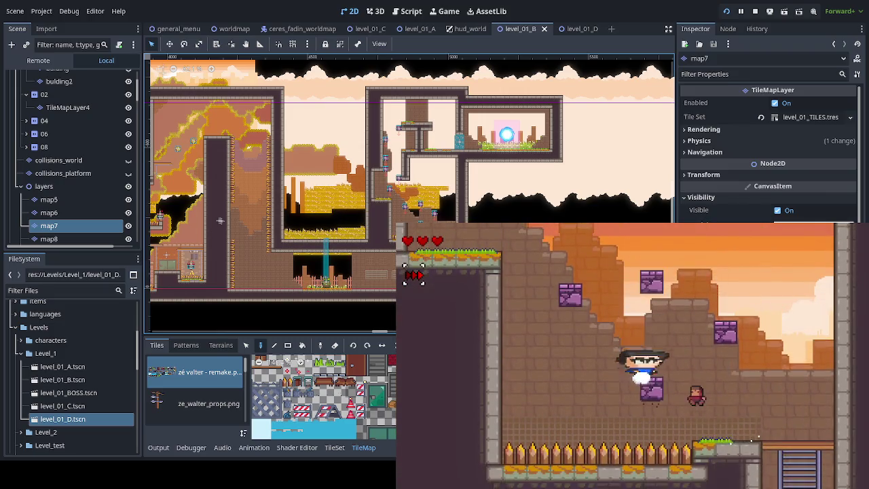
pyautogui.press('Left')
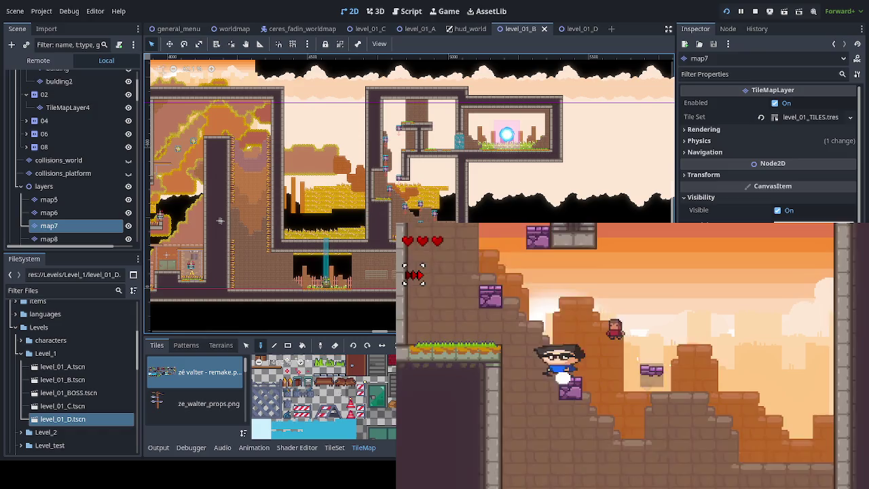
pyautogui.press('Right')
pyautogui.press('space')
pyautogui.press('space')
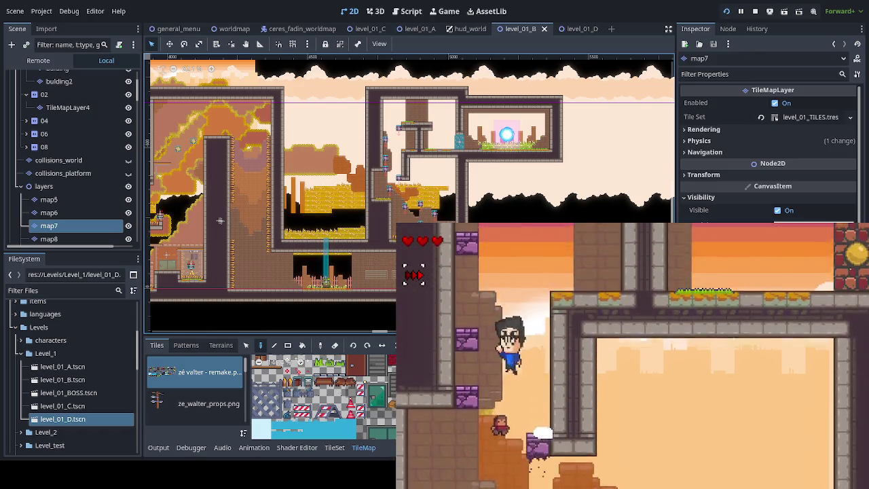
# - Clear the wall and platform, then jump into the glowing orb to finish the level
pyautogui.press('Right')
pyautogui.press('Left')
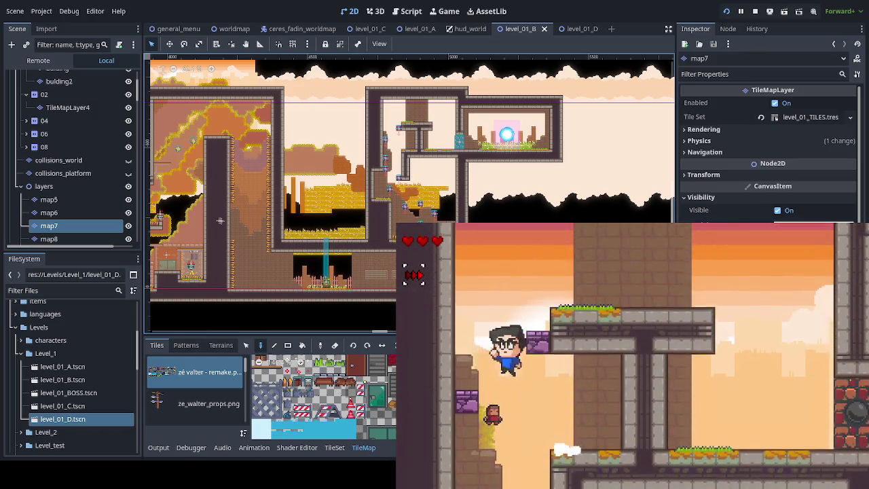
pyautogui.press('space')
pyautogui.press('Right')
pyautogui.press('Right')
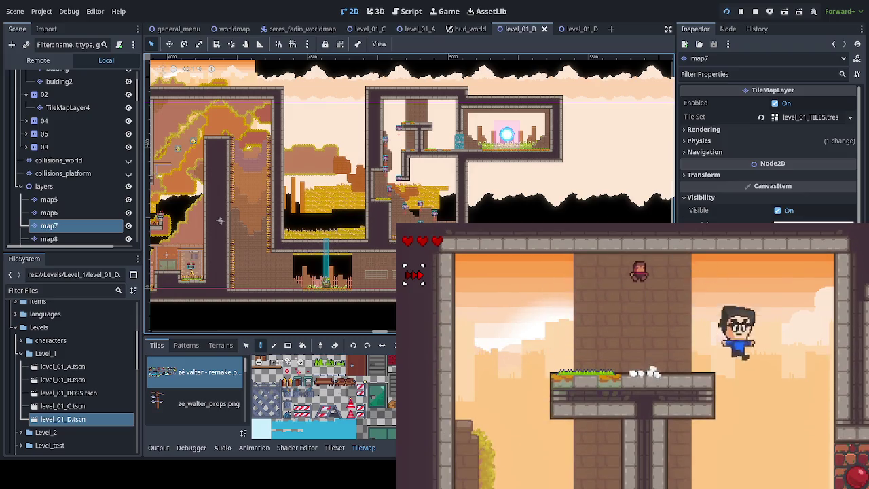
pyautogui.press('Right')
pyautogui.press('space')
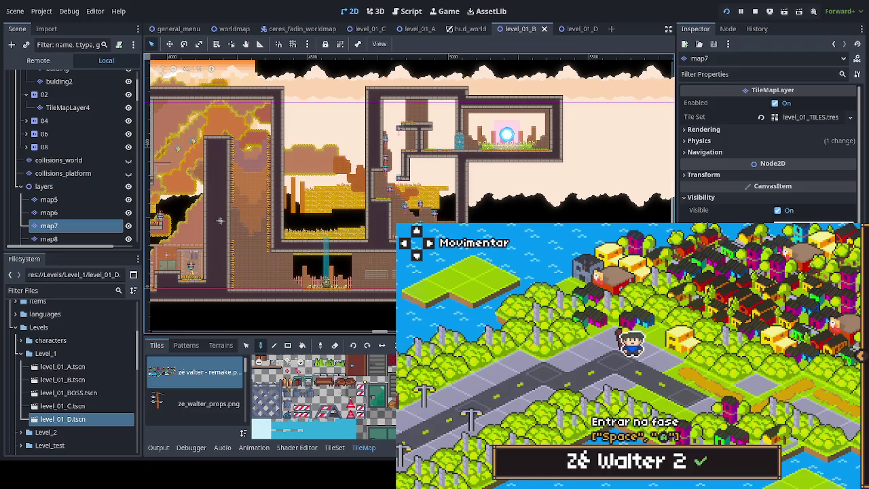
# - Walk the character down the world-map road, then bring up the level_01_C scene
pyautogui.press('Left')
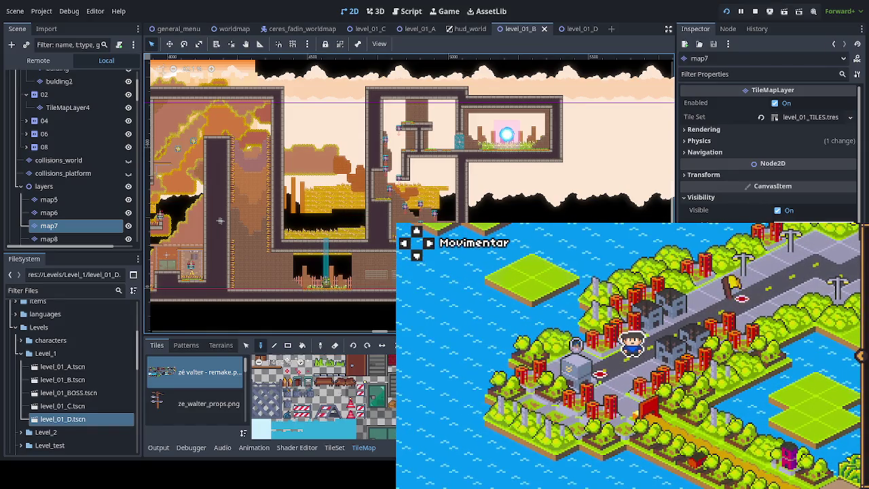
pyautogui.click(377, 29)
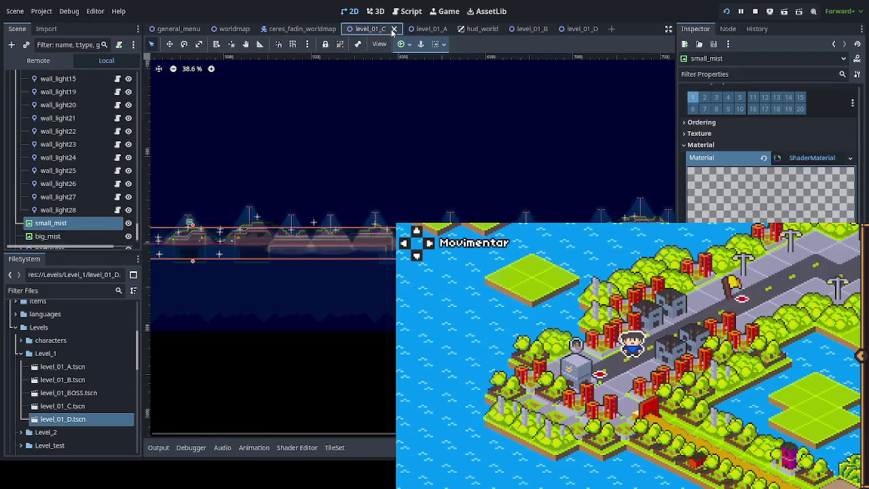
# - Close the level_01_C, level_01_A, level_01_D and level_01_B scene tabs
pyautogui.click(394, 29)
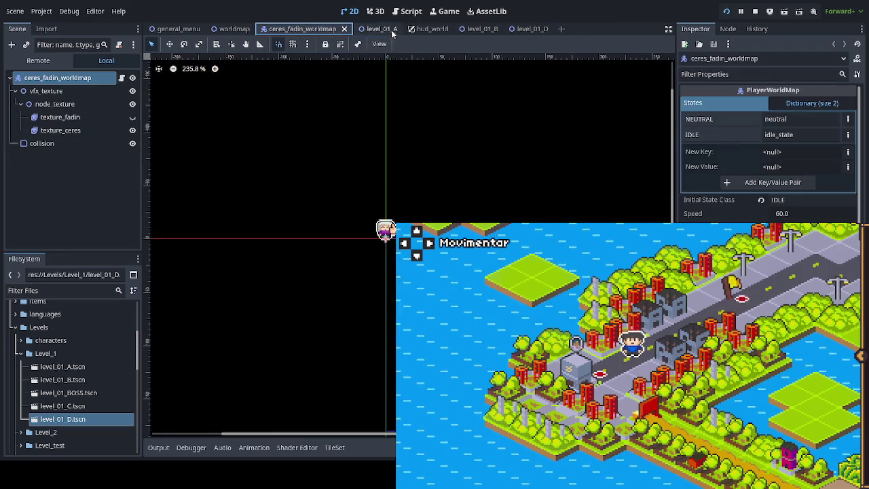
pyautogui.click(394, 29)
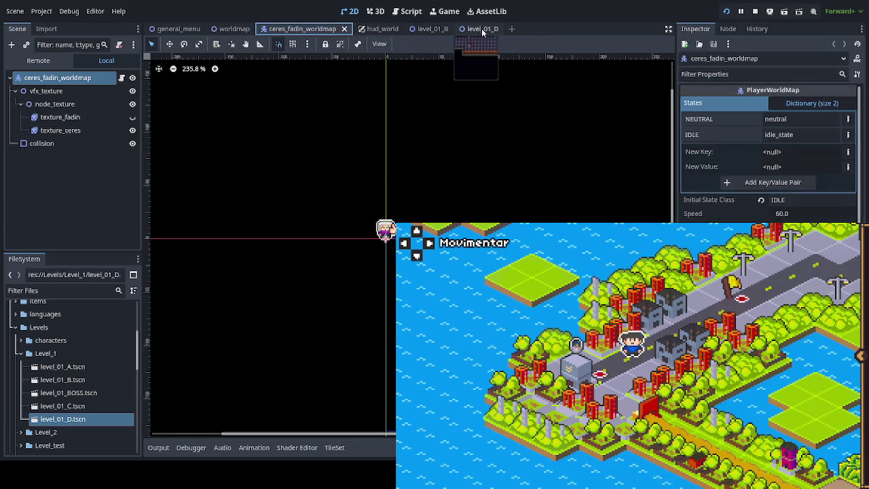
pyautogui.click(482, 30)
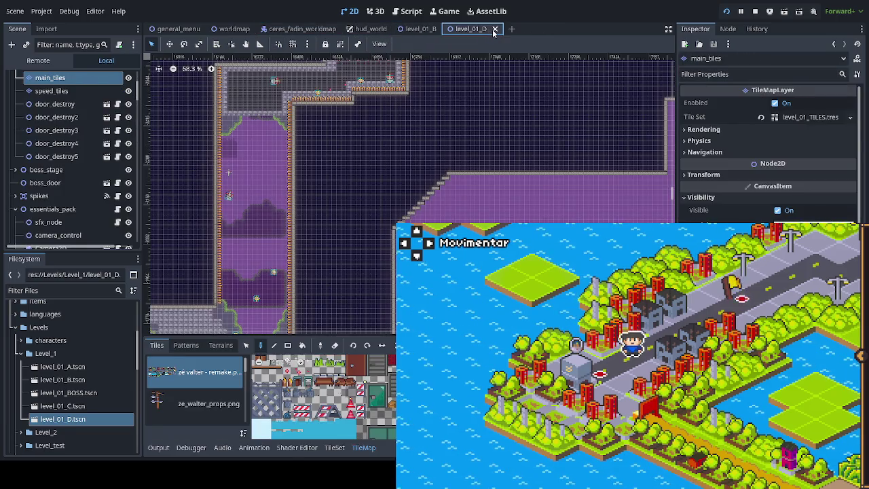
pyautogui.click(495, 29)
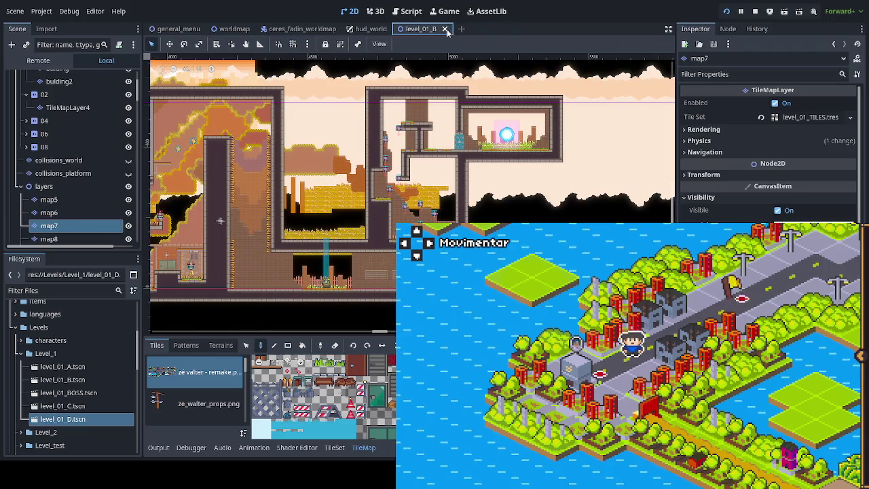
pyautogui.click(446, 30)
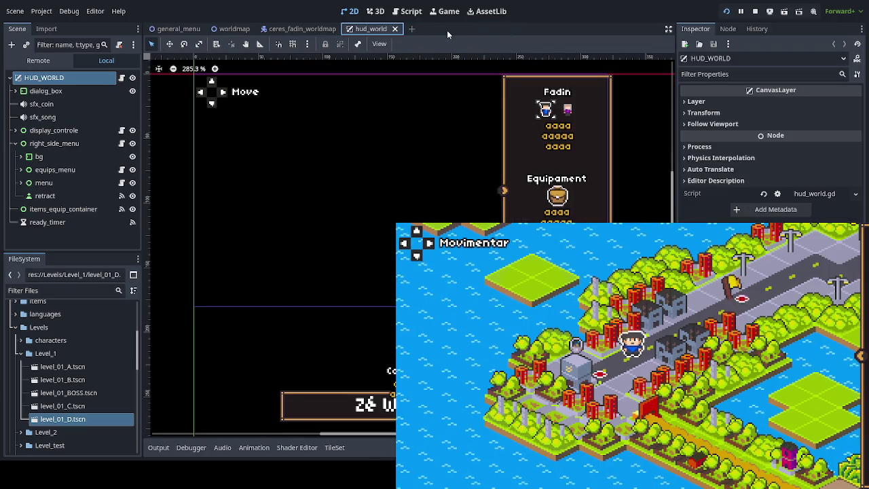
# - Open level_01_BOSS.tscn from the FileSystem dock
pyautogui.click(76, 394)
pyautogui.doubleClick(77, 393)
pyautogui.scroll(2, 386, 158)
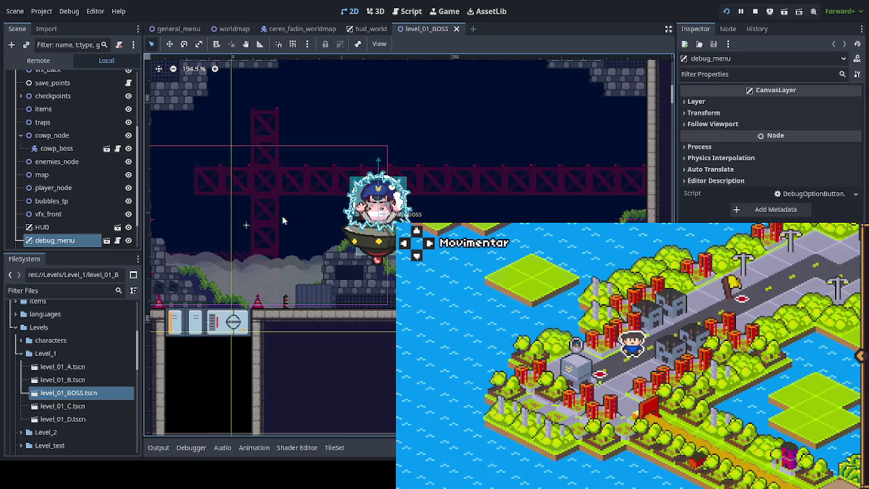
# - Expand boss_stage in the Scene tree to reveal its map layers
pyautogui.scroll(3, 85, 174)
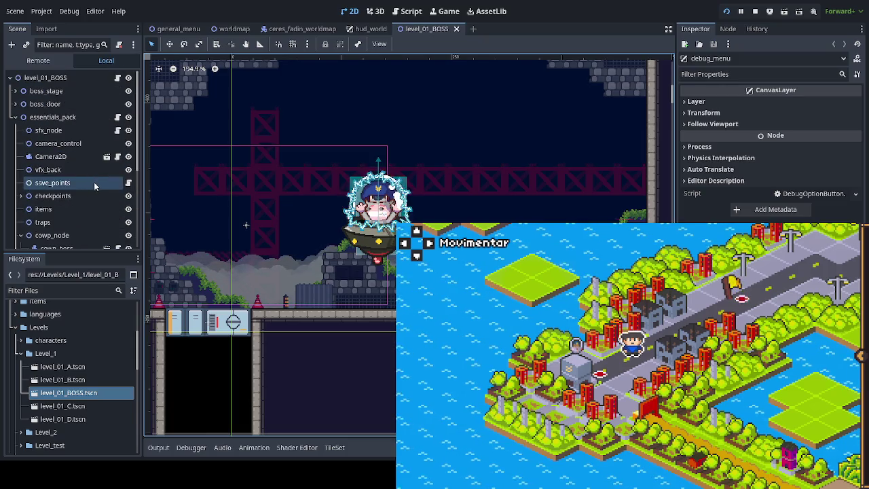
pyautogui.click(17, 117)
pyautogui.click(15, 117)
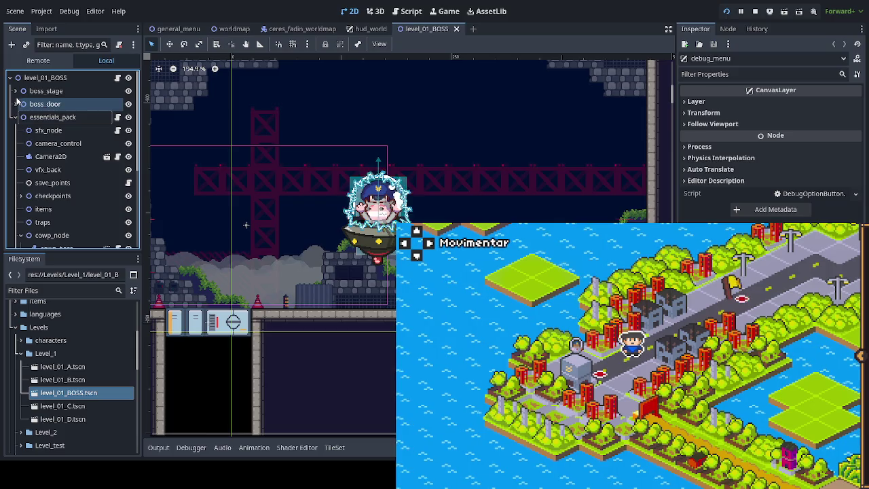
pyautogui.click(15, 95)
pyautogui.click(15, 91)
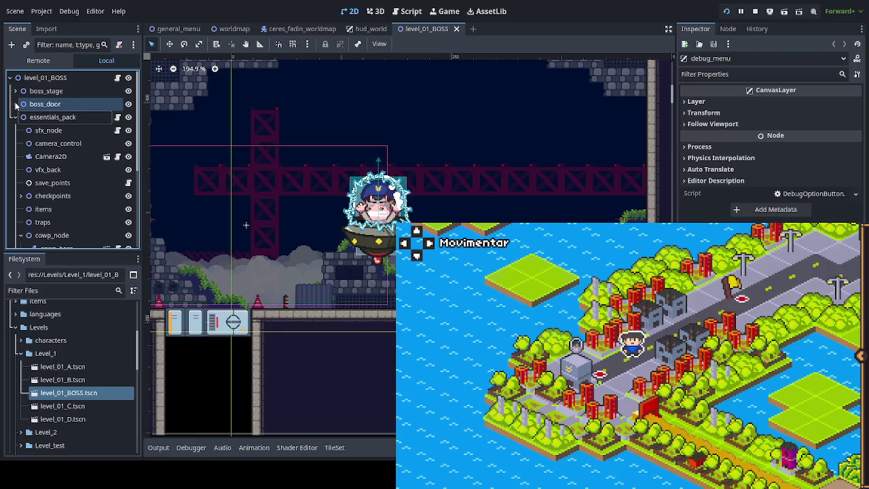
pyautogui.click(16, 91)
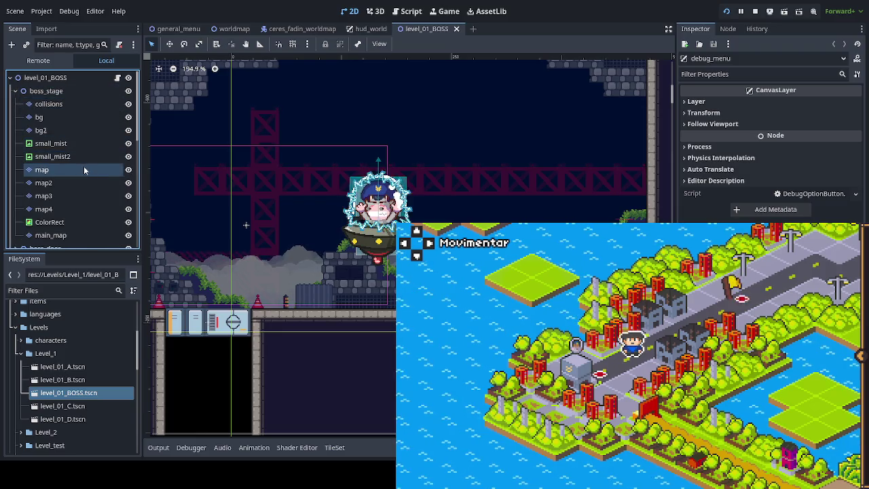
pyautogui.scroll(-2, 84, 169)
# - Toggle main_map's visibility and inspect boss_door's sprite and collision nodes
pyautogui.click(128, 192)
pyautogui.click(129, 193)
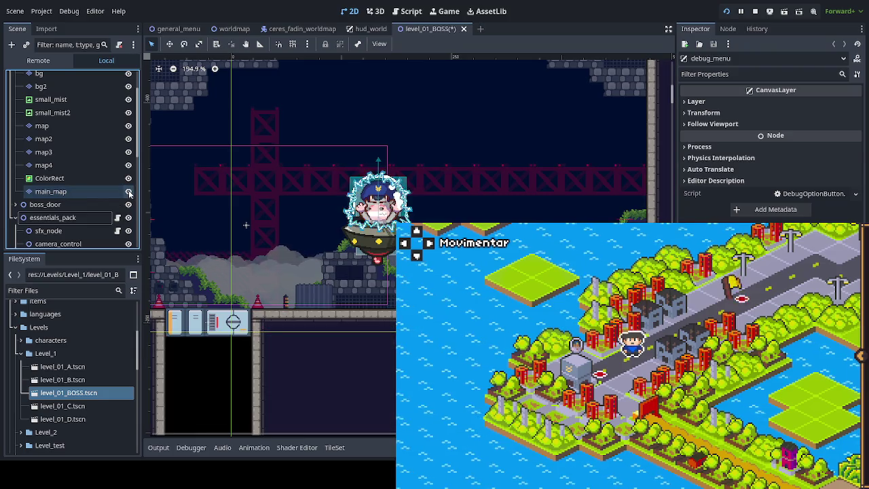
pyautogui.click(129, 192)
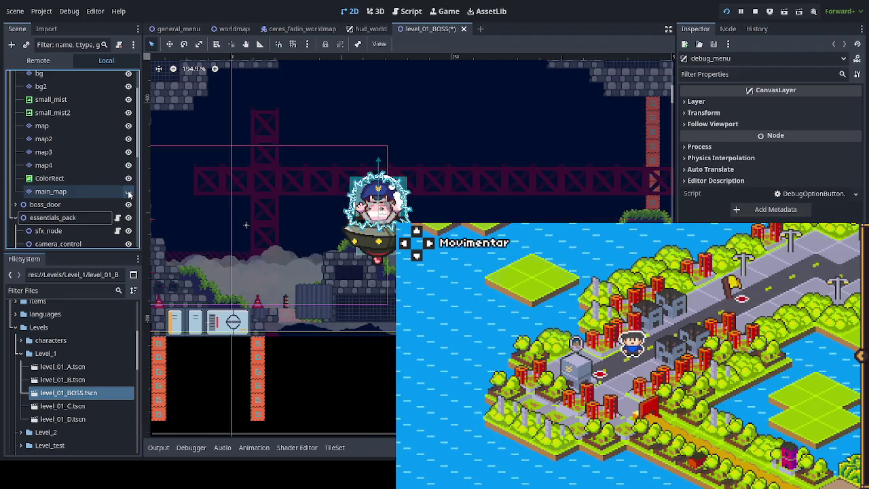
pyautogui.hscroll(-3, 285, 247)
pyautogui.scroll(-2, 339, 241)
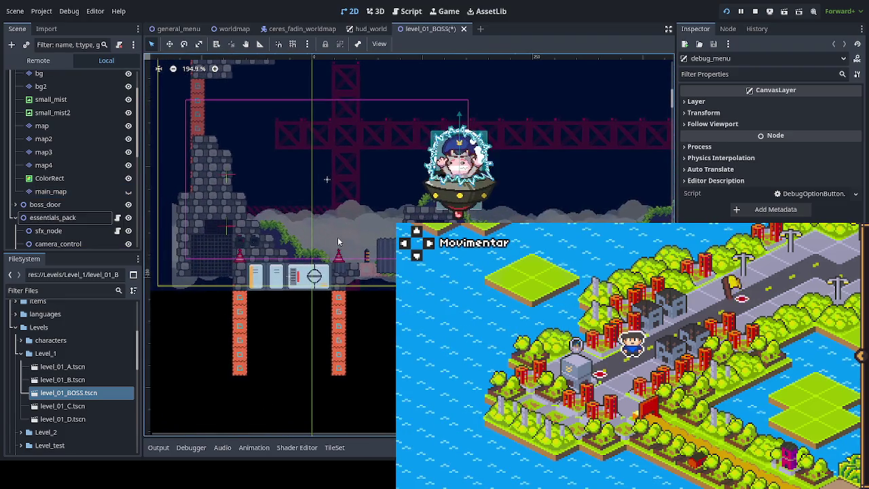
pyautogui.click(129, 192)
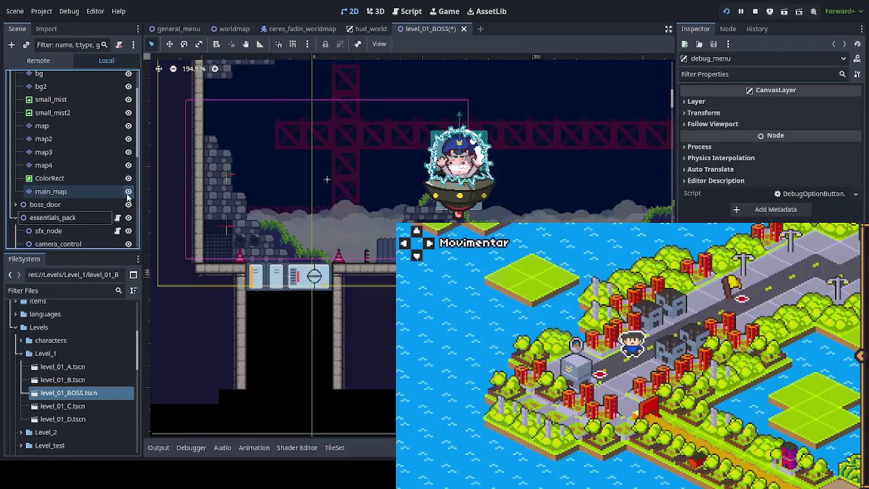
pyautogui.click(16, 205)
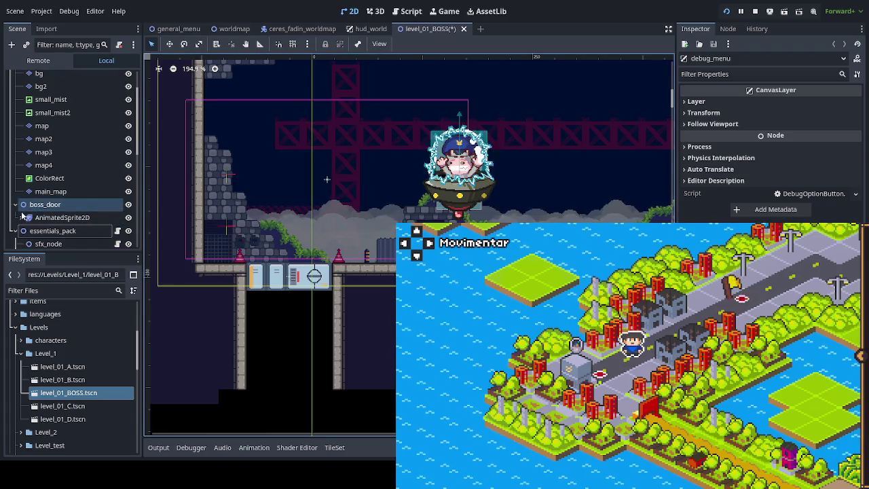
pyautogui.click(20, 217)
pyautogui.scroll(-2, 13, 170)
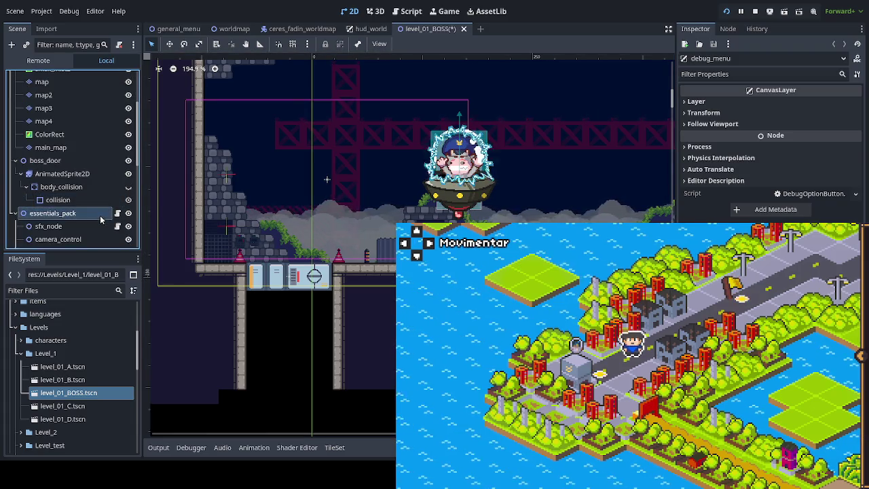
pyautogui.click(14, 160)
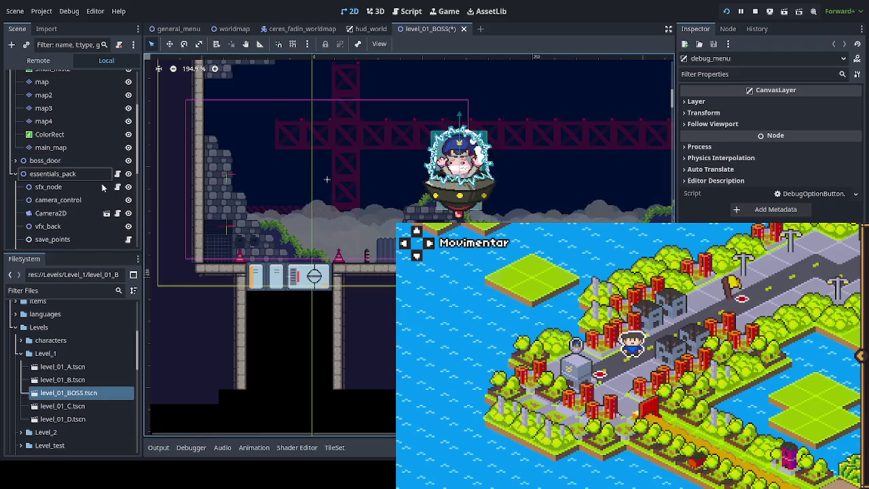
# - Hide the main_map, ColorRect, map4, map3, map2 and map layers
pyautogui.click(127, 152)
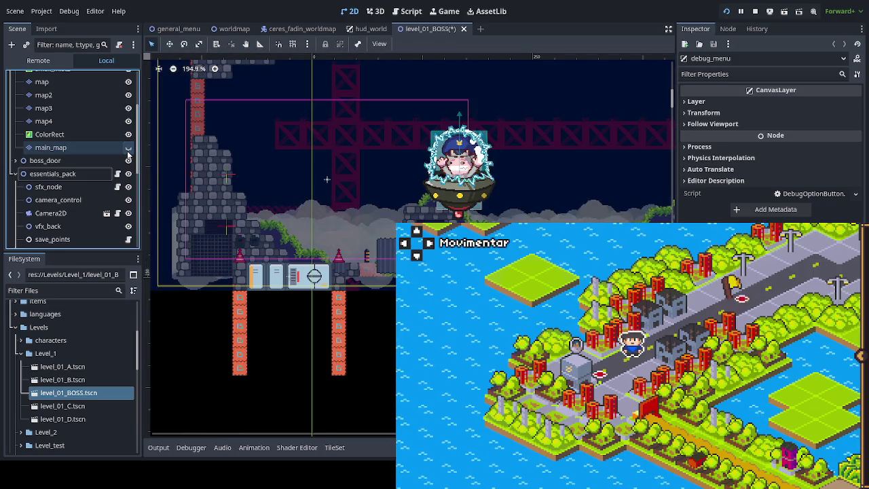
pyautogui.click(129, 134)
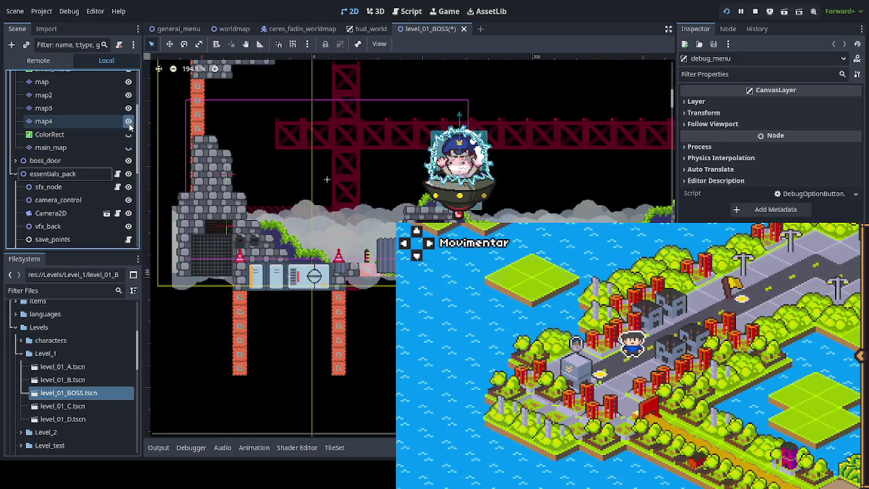
pyautogui.click(129, 121)
pyautogui.click(128, 108)
pyautogui.click(128, 95)
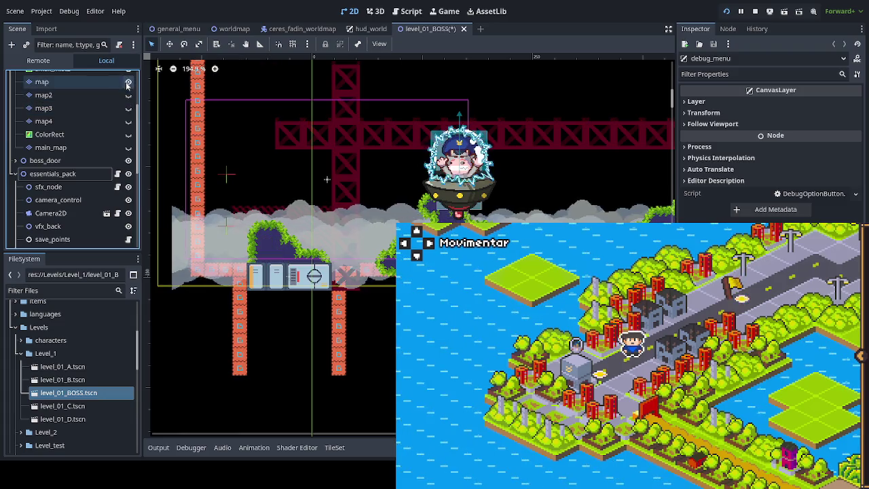
pyautogui.click(127, 82)
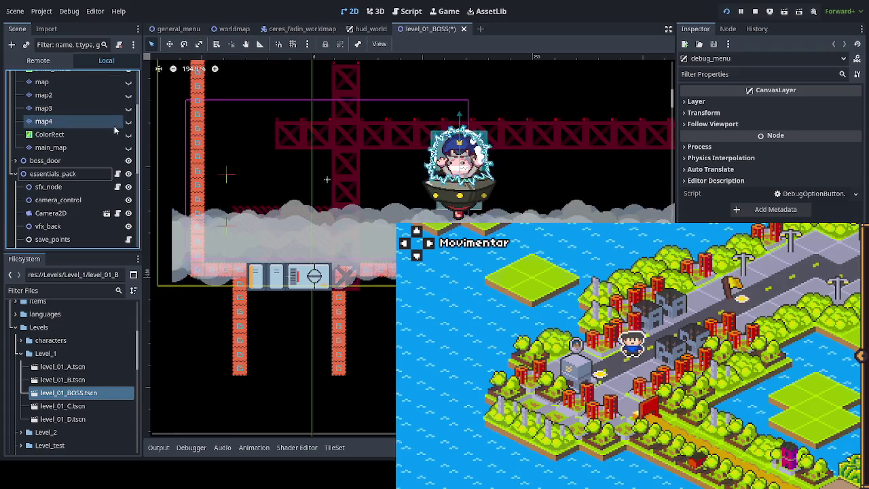
# - Hide bg, bg2, small_mist and small_mist2, then select the collisions layer
pyautogui.scroll(4, 115, 131)
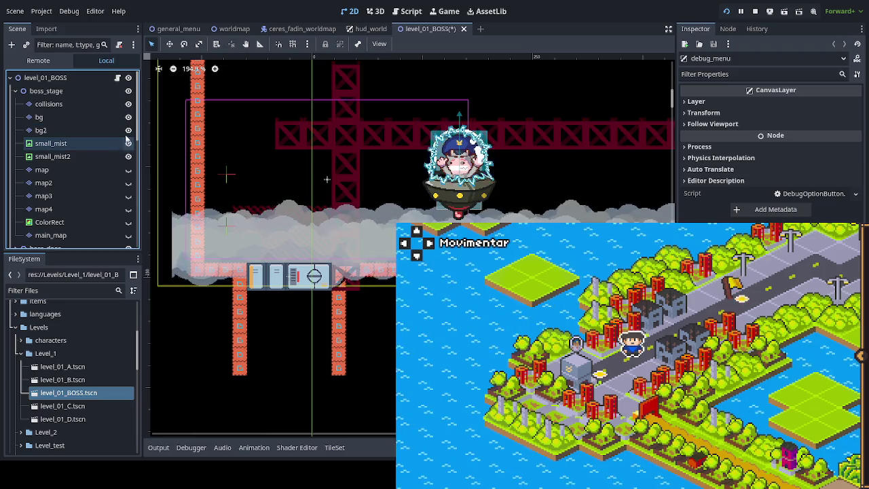
pyautogui.click(128, 116)
pyautogui.click(129, 130)
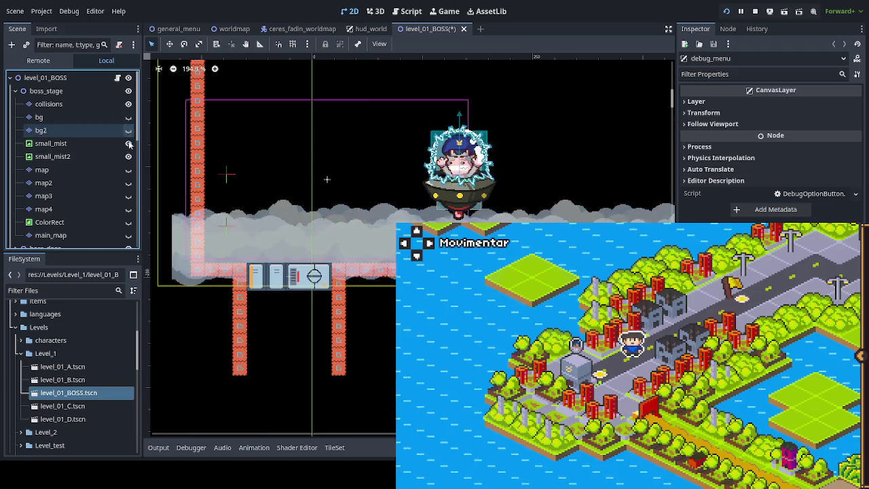
pyautogui.click(129, 143)
pyautogui.click(128, 156)
pyautogui.click(75, 104)
pyautogui.moveTo(344, 289); pyautogui.dragTo(318, 249)
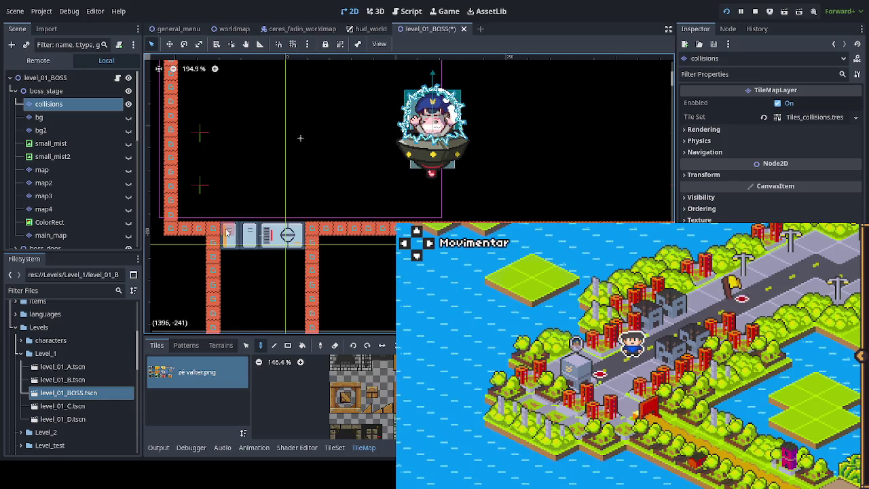
# - Zoom out to frame the arena and save the boss scene
pyautogui.scroll(3, 307, 292)
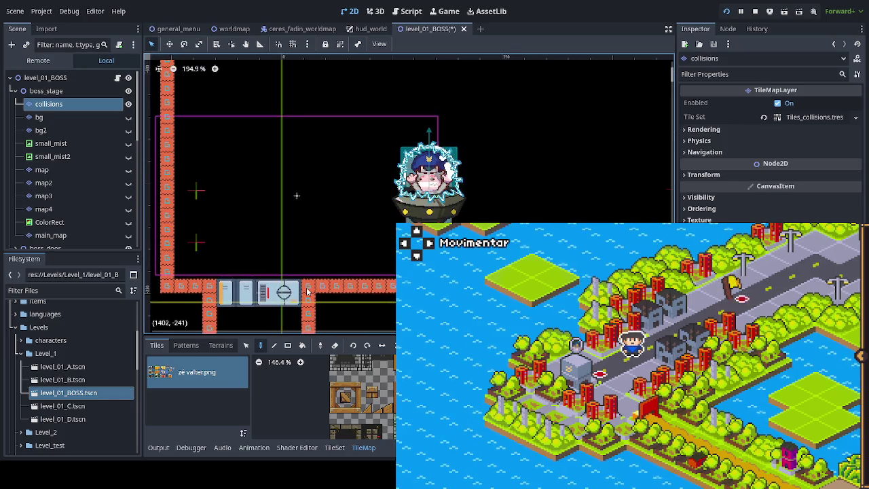
pyautogui.hscroll(1, 354, 274)
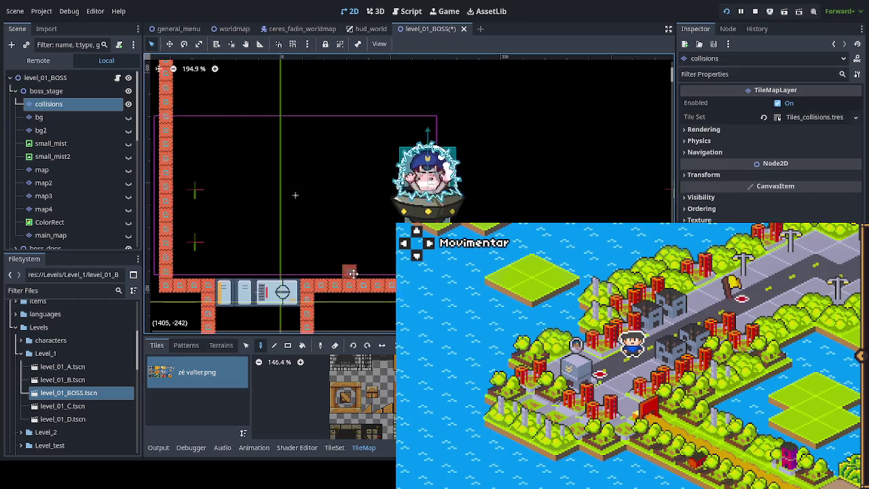
pyautogui.scroll(-2, 355, 274)
pyautogui.scroll(-3, 375, 222)
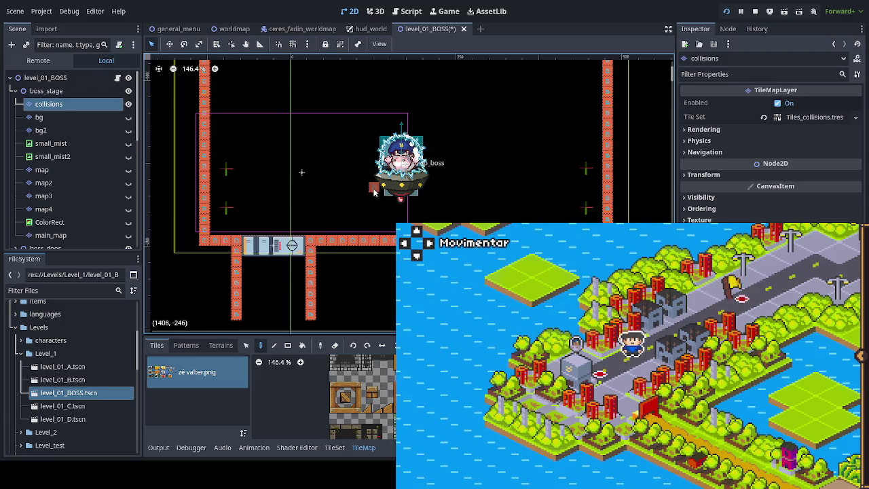
pyautogui.hotkey('ctrl', 's')
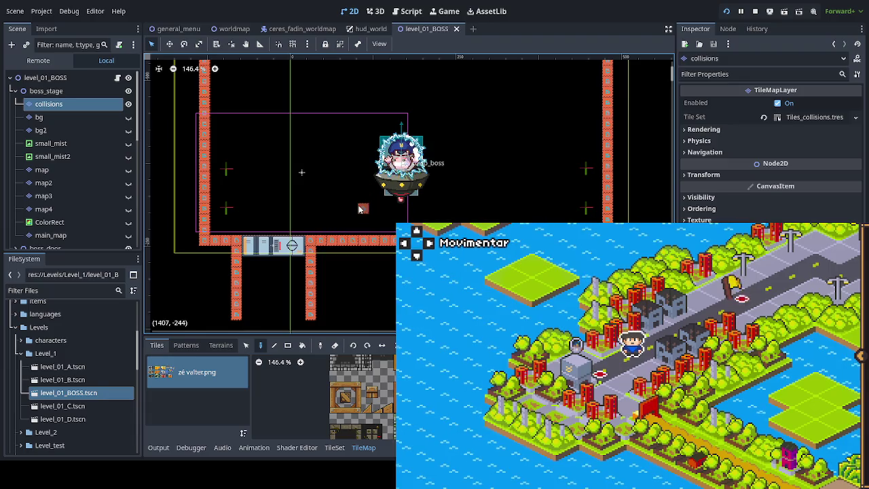
# - Glance at the worldmap scene, then return to level_01_BOSS and select boss_stage
pyautogui.click(231, 29)
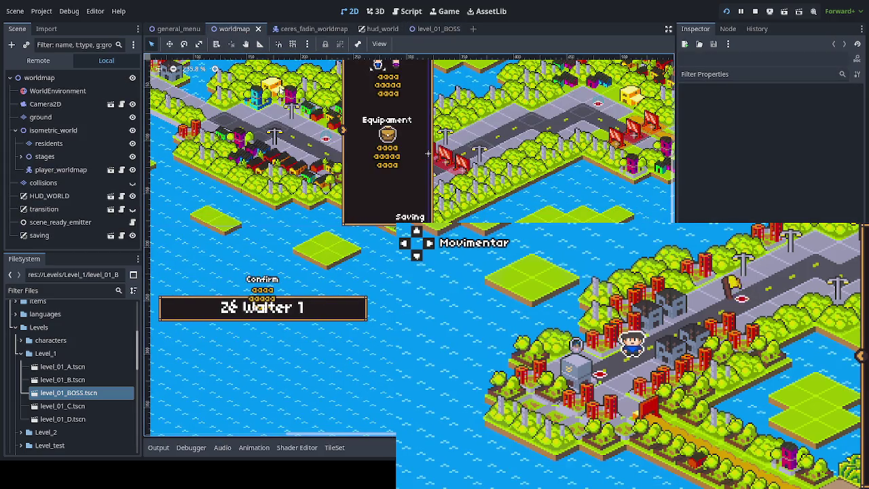
pyautogui.click(435, 32)
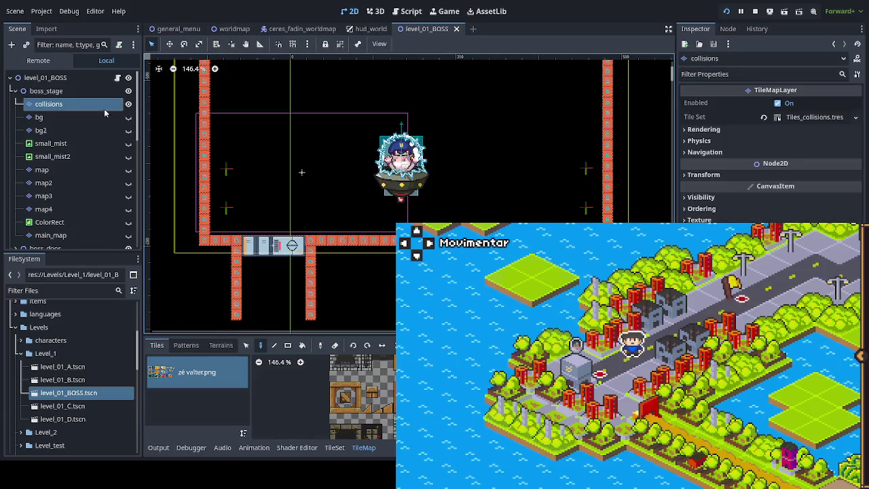
pyautogui.click(56, 94)
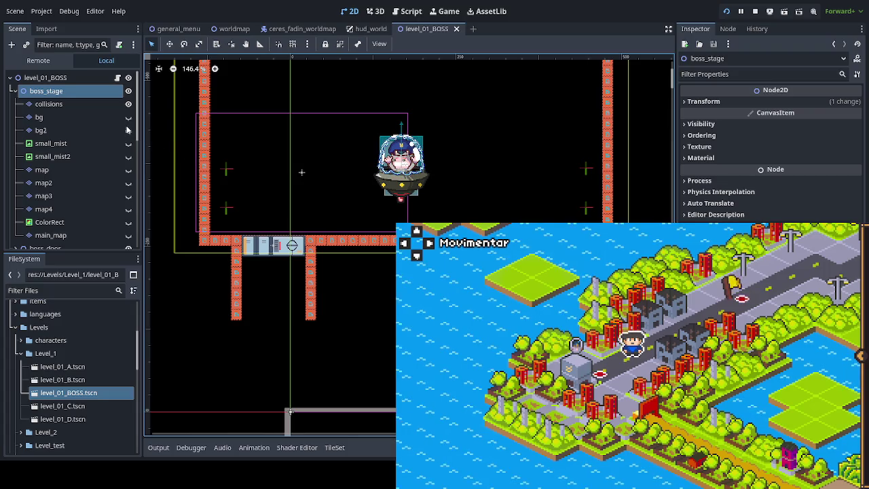
# - Add a TileMapLayer under boss_stage, place it below collisions, and name it platforms
pyautogui.hotkey('ctrl', 'a')
pyautogui.press('Return')
pyautogui.moveTo(63, 242)
pyautogui.mouseDown()
pyautogui.moveTo(58, 85)
pyautogui.moveTo(57, 117)
pyautogui.mouseUp()
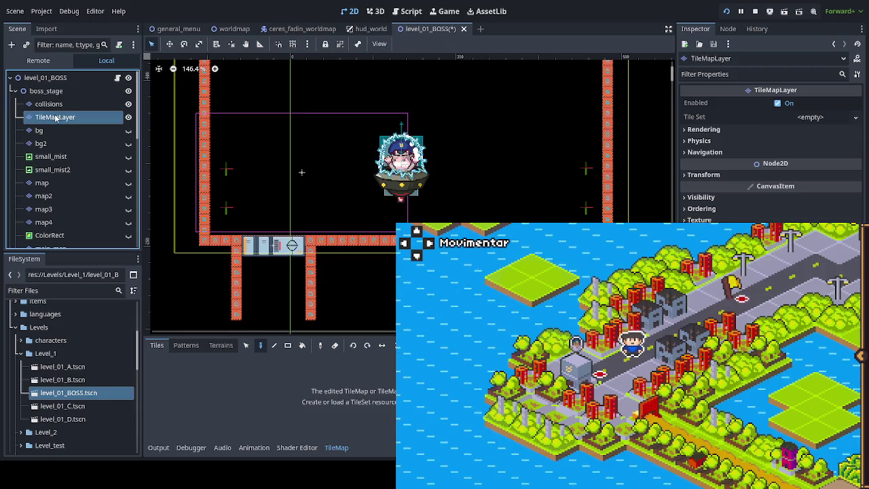
pyautogui.press('F2')
pyautogui.write('platforms')
pyautogui.press('Return')
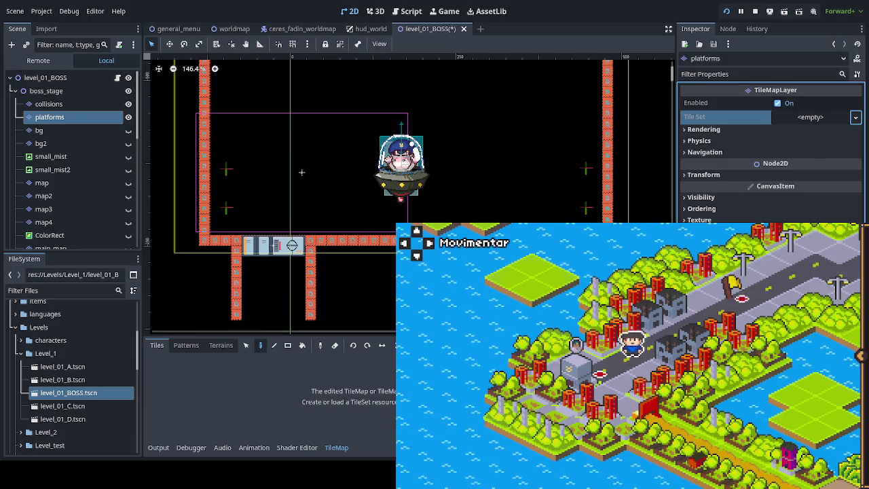
# - Assign Tiles_collisions.tres as the platforms tile set and review its 16×16 px tile size
pyautogui.hotkey('ctrl', 'z')
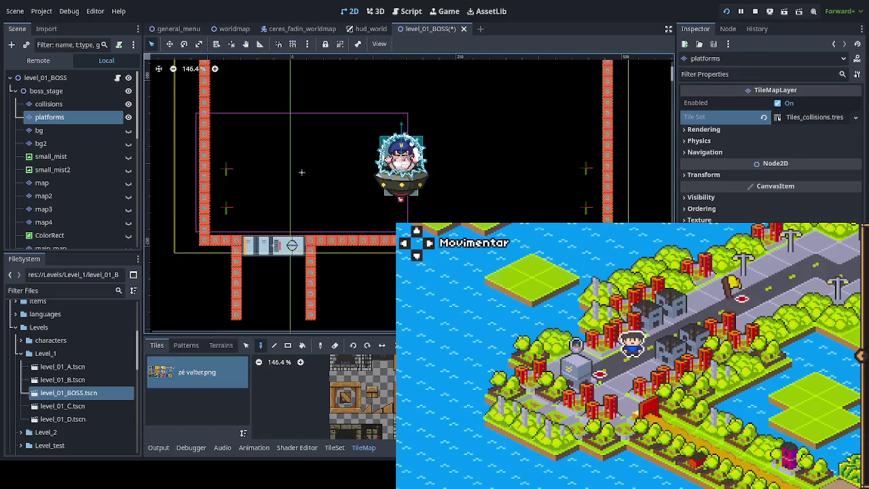
pyautogui.click(710, 141)
pyautogui.click(708, 143)
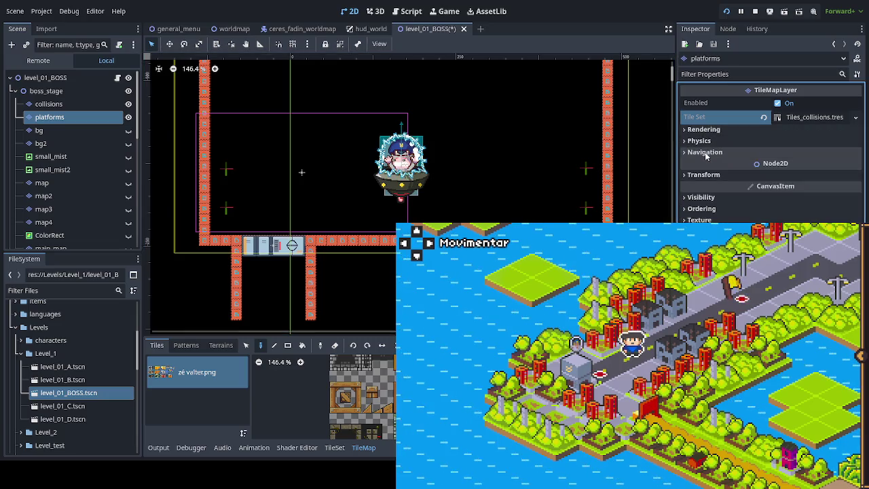
pyautogui.click(803, 118)
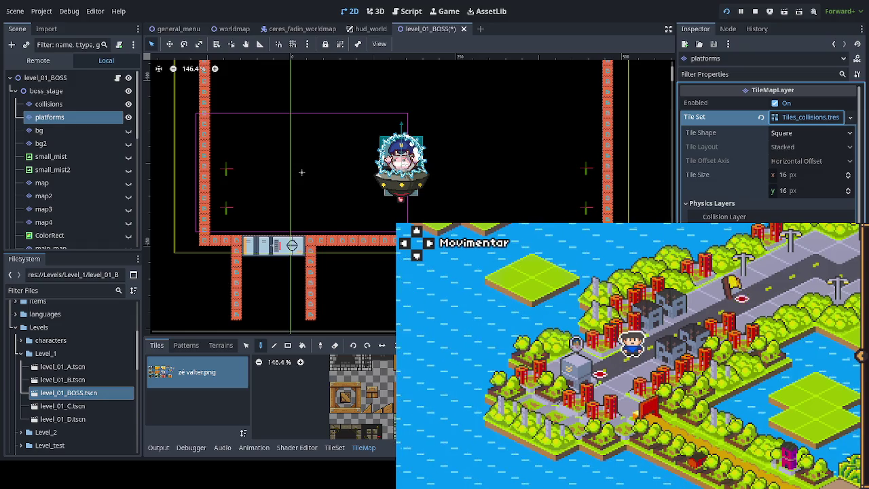
pyautogui.scroll(2, 289, 213)
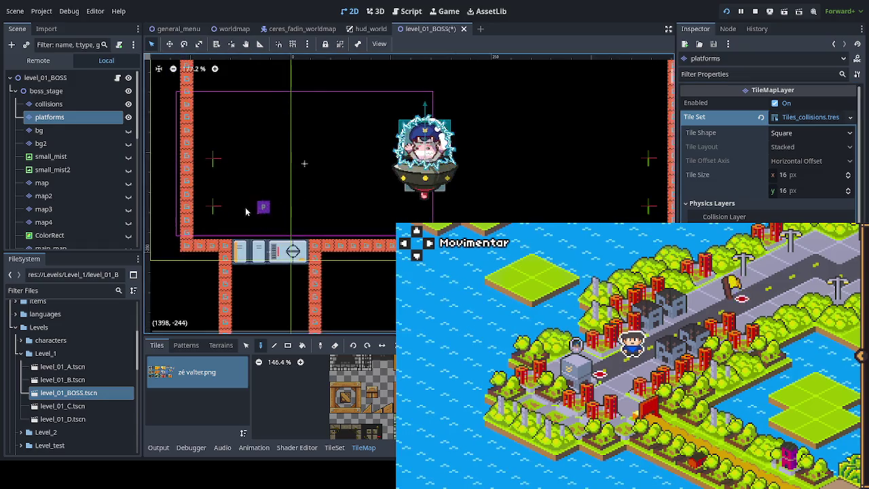
# - Paint three stacked four-tile platform rows on the arena's left side in the platforms layer
pyautogui.moveTo(242, 204); pyautogui.dragTo(208, 215)
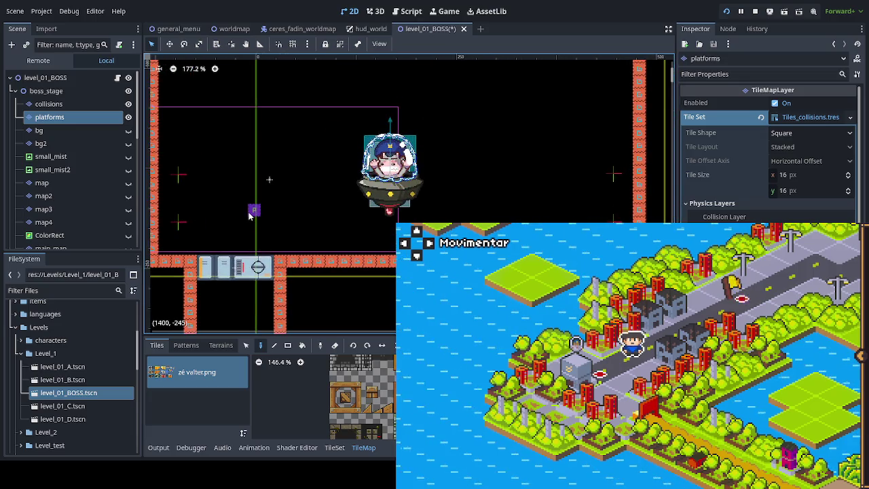
pyautogui.moveTo(253, 224); pyautogui.dragTo(266, 224)
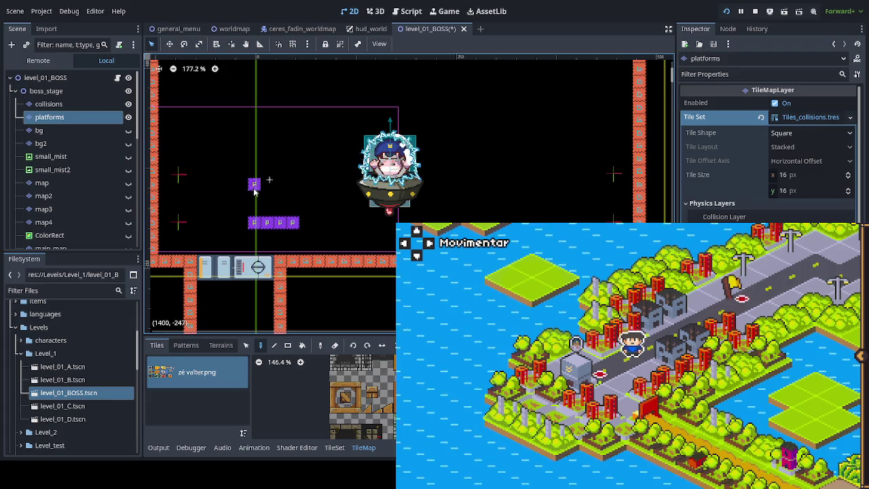
pyautogui.moveTo(254, 185); pyautogui.dragTo(281, 188)
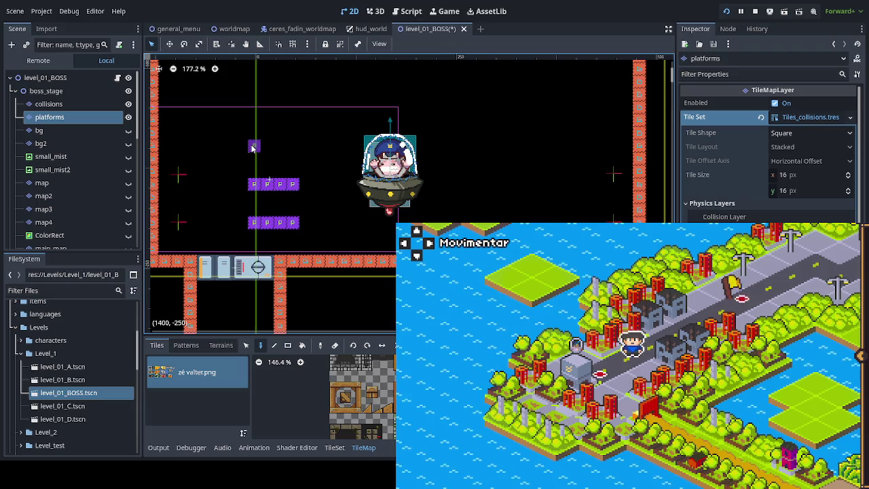
pyautogui.moveTo(254, 146); pyautogui.dragTo(293, 146)
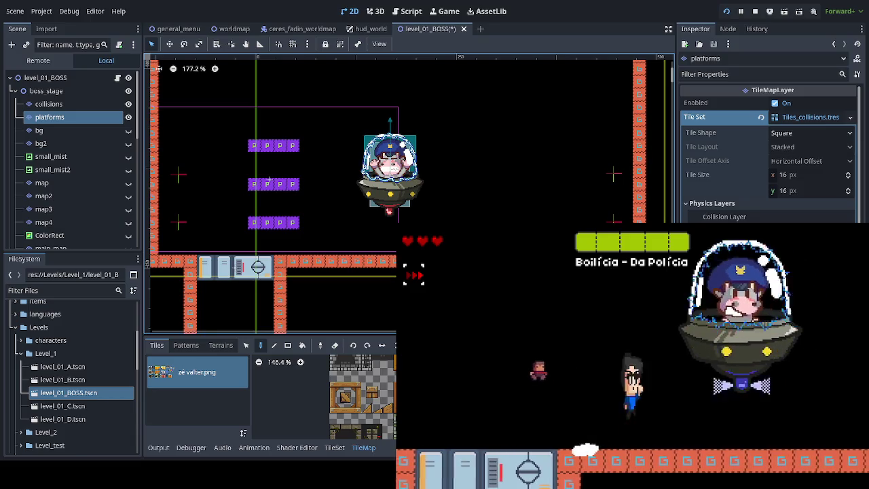
# - Stop the game, save, relaunch with F5, choose Continuar and enter the boss level
pyautogui.press('F8')
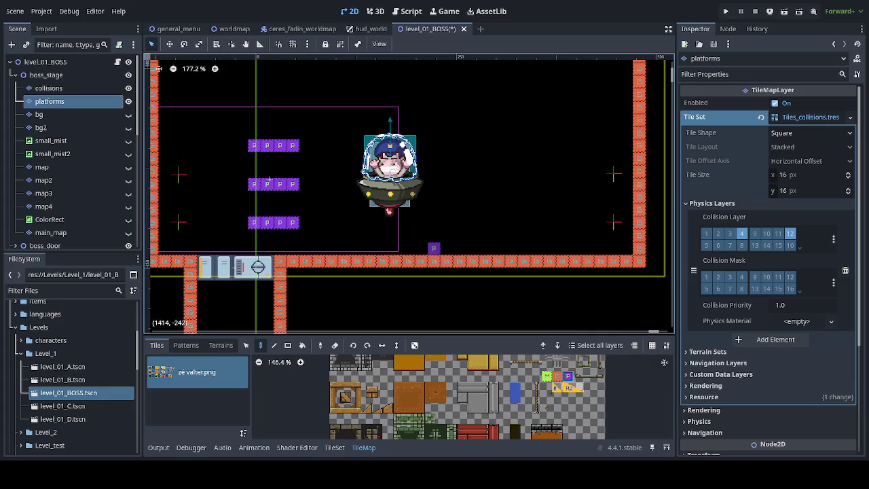
pyautogui.hotkey('ctrl', 's')
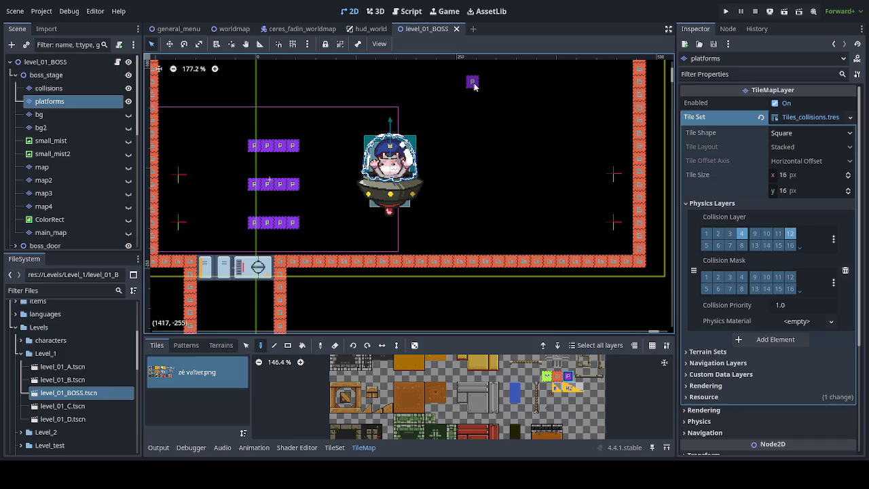
pyautogui.press('F5')
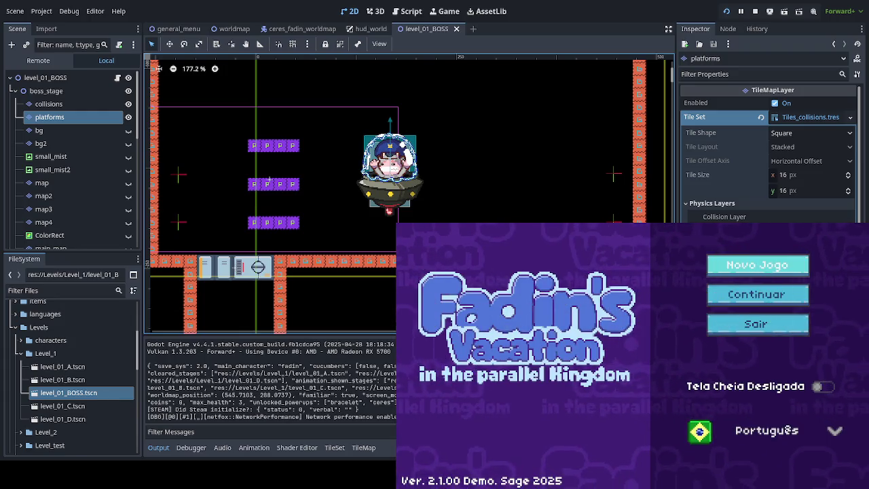
pyautogui.press('Return')
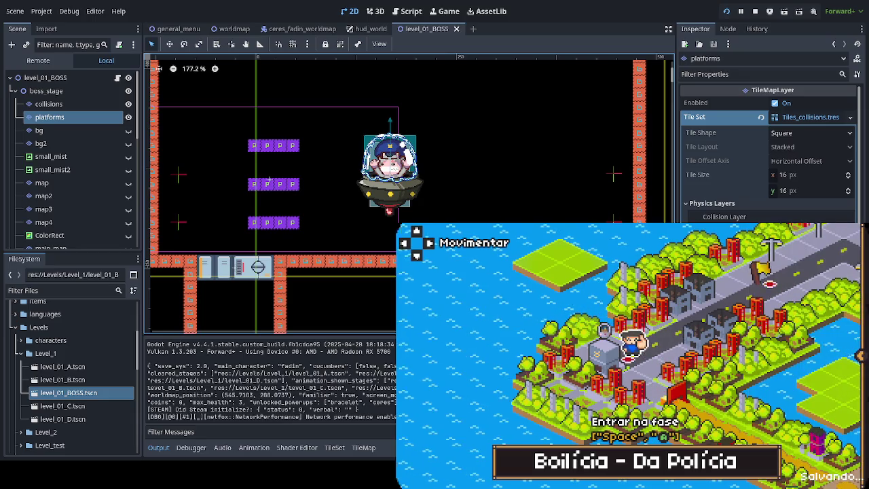
pyautogui.press('space')
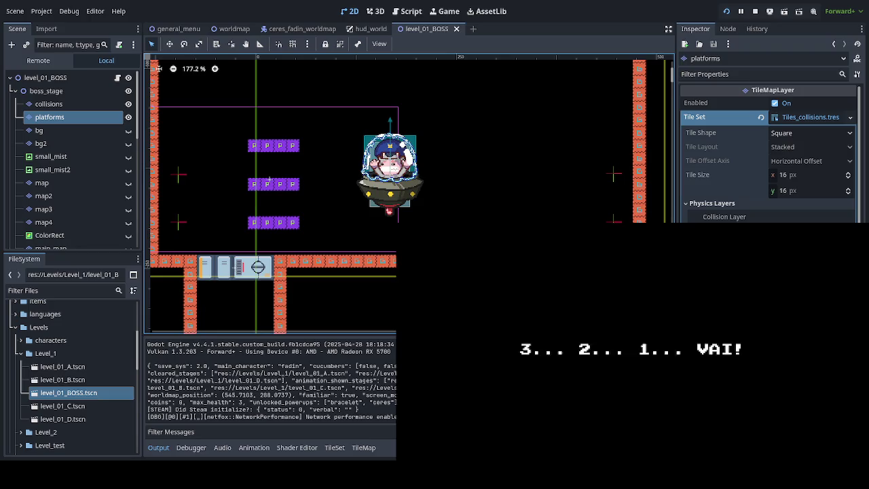
# - Jump onto the purple platforms and run across the arena during the boss fight
pyautogui.press('Left')
pyautogui.press('Left')
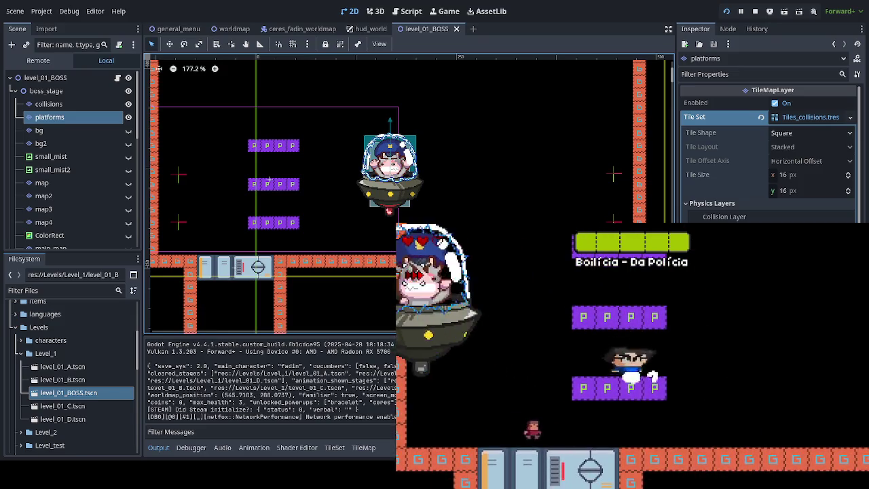
pyautogui.press('space')
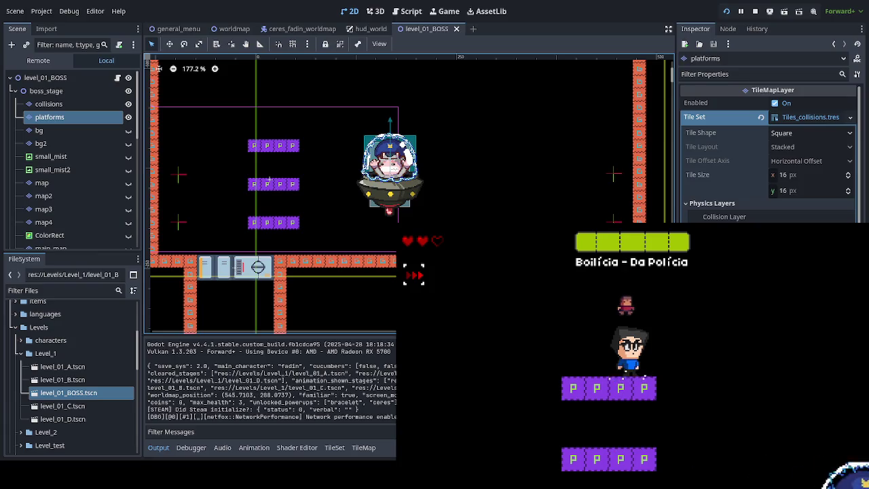
pyautogui.press('Right')
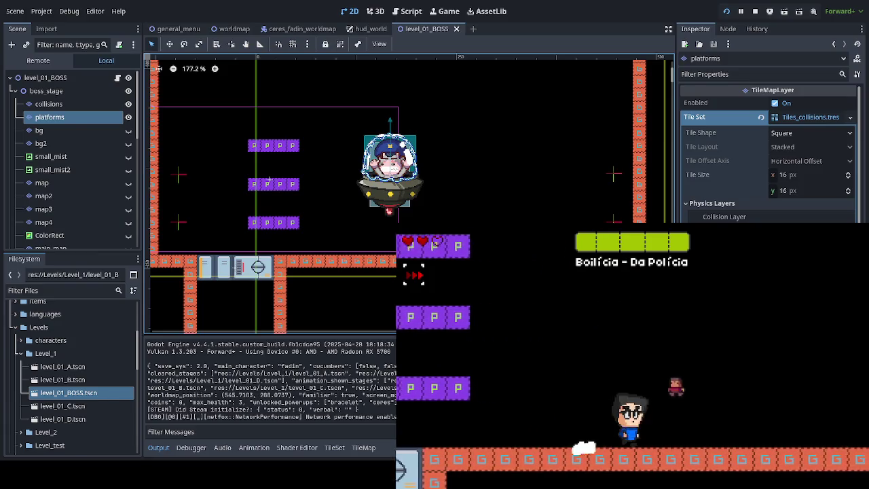
pyautogui.press('Left')
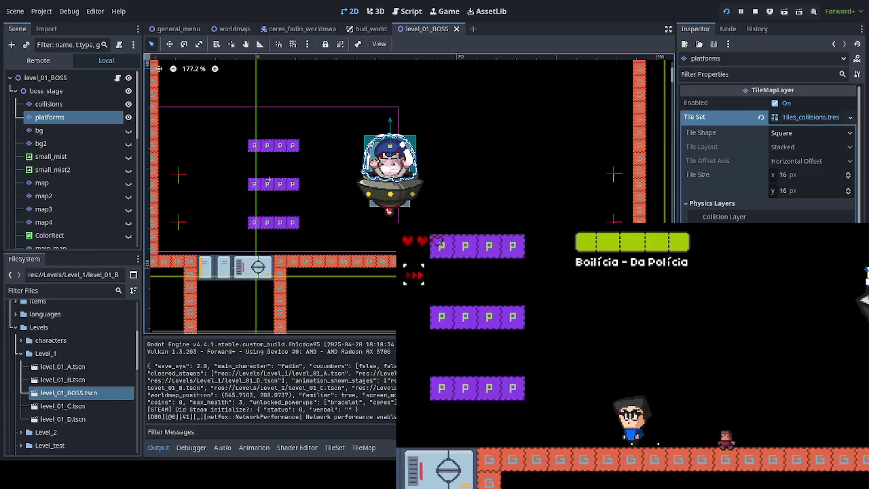
pyautogui.press('space')
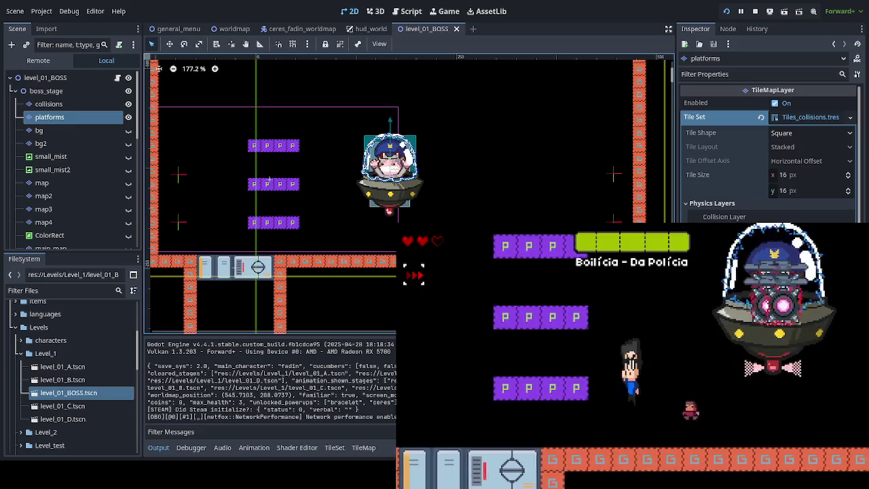
pyautogui.press('Left')
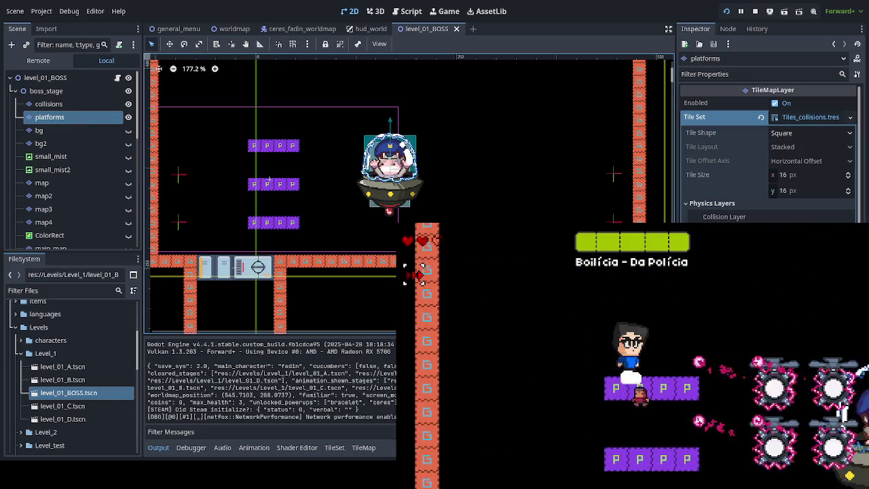
pyautogui.press('Left')
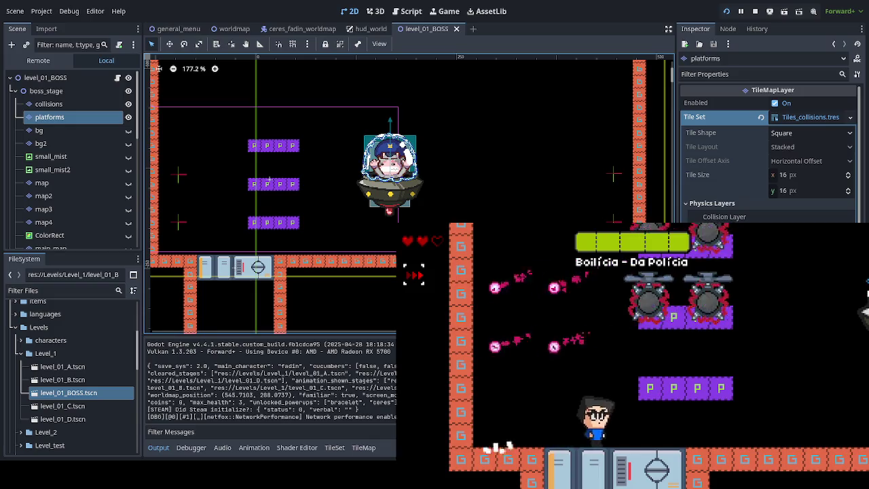
pyautogui.press('Right')
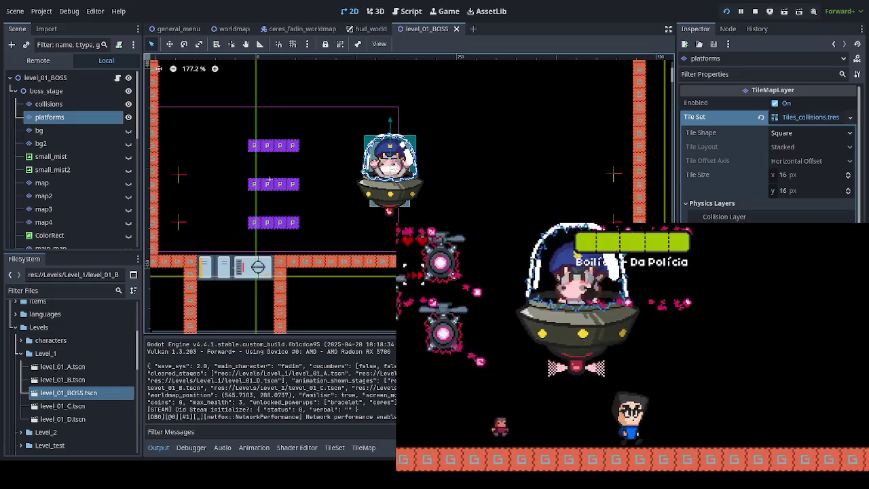
pyautogui.press('Right')
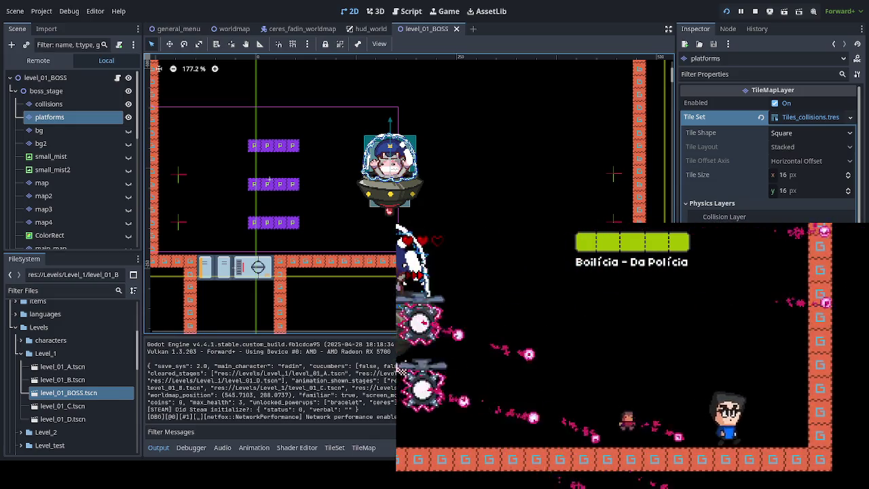
pyautogui.press('Right')
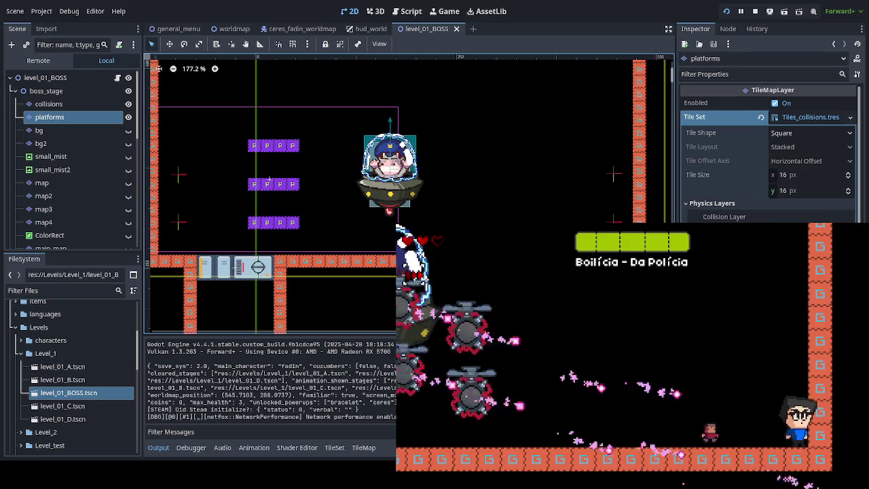
# - Jump back onto a purple platform, make a few more jumps, then stop the playtest with F8
pyautogui.press('Left')
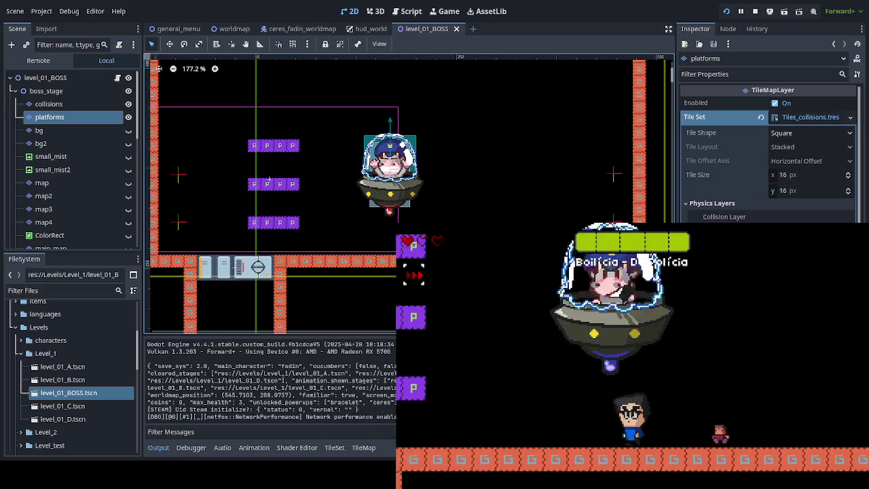
pyautogui.press('space')
pyautogui.press('Right')
pyautogui.press('space')
pyautogui.press('Left')
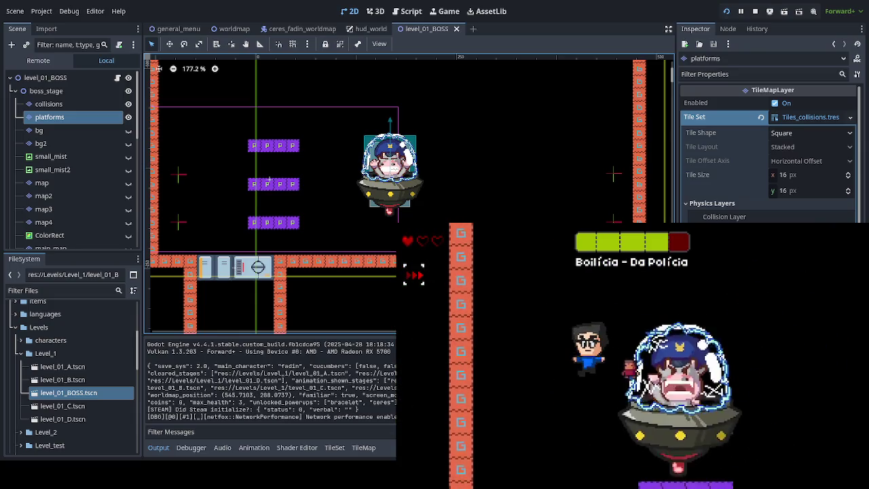
pyautogui.press('space')
pyautogui.press('Right')
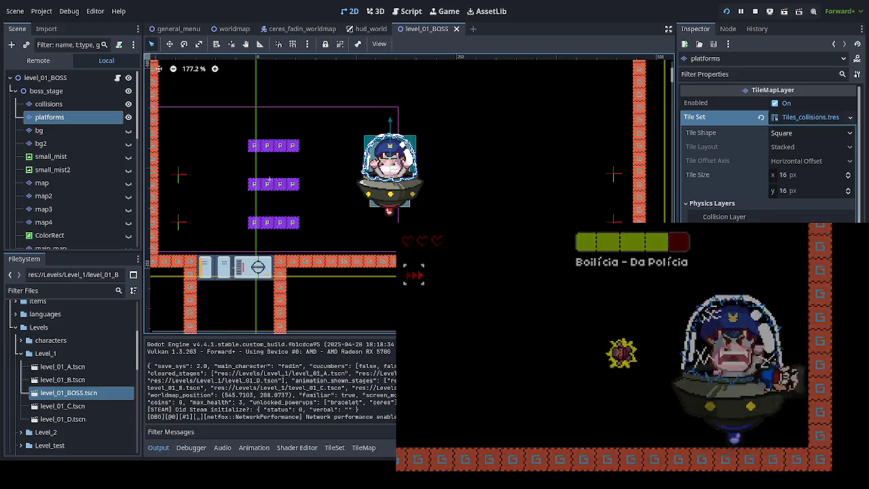
pyautogui.press('F8')
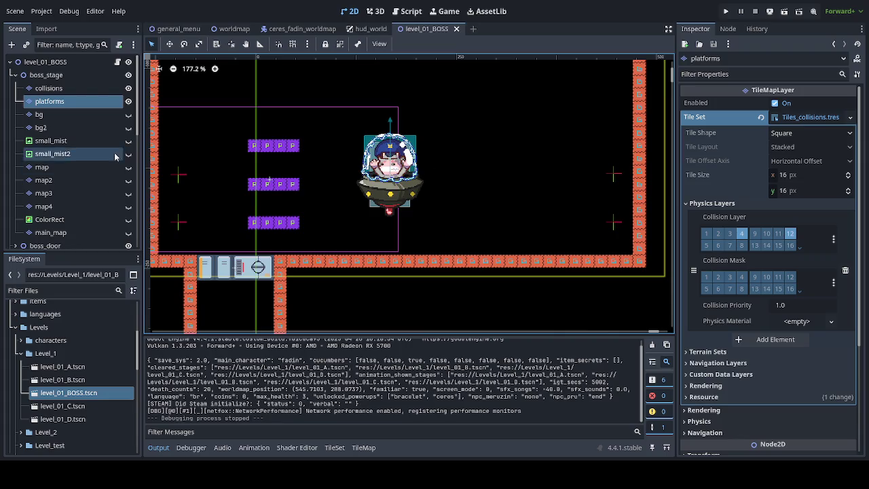
# - On the platforms layer, paint a platform row above the boss and a four-tile upper-right row
pyautogui.click(39, 114)
pyautogui.click(50, 101)
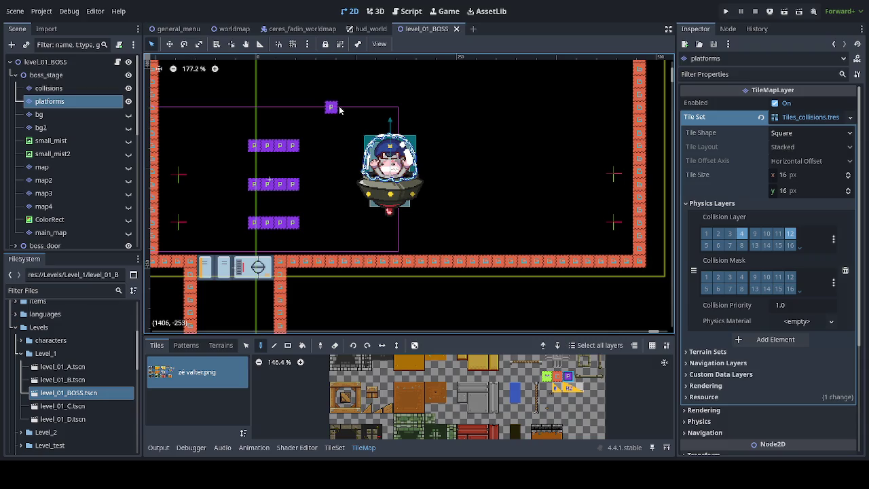
pyautogui.moveTo(343, 108); pyautogui.dragTo(373, 108)
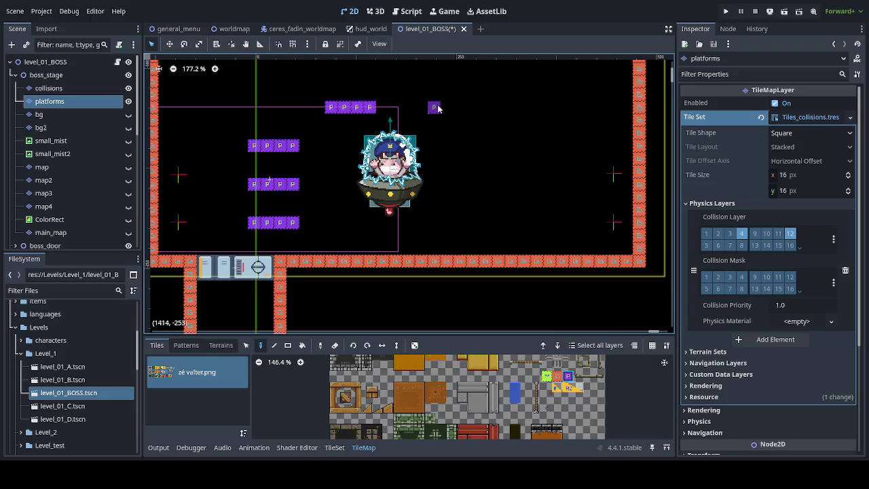
pyautogui.moveTo(447, 108); pyautogui.dragTo(456, 110)
pyautogui.click(473, 112)
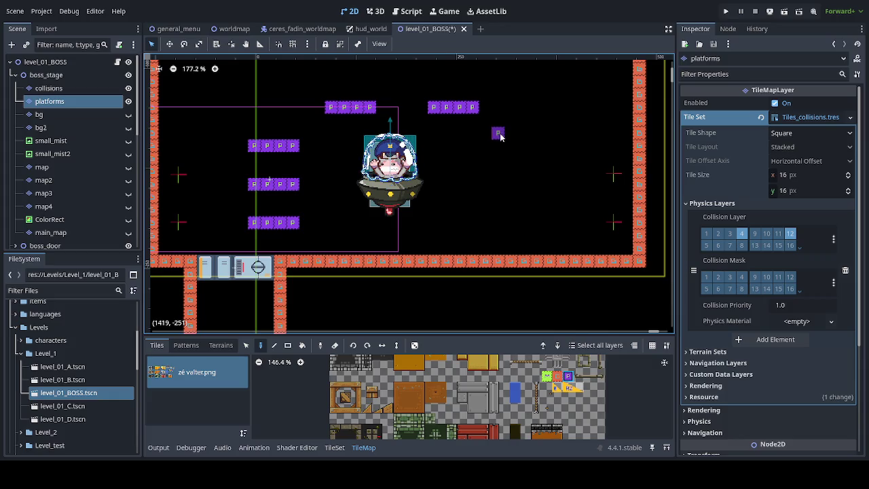
# - Paint a new right-side platform row and a four-tile lower-right row
pyautogui.moveTo(511, 146); pyautogui.dragTo(555, 150)
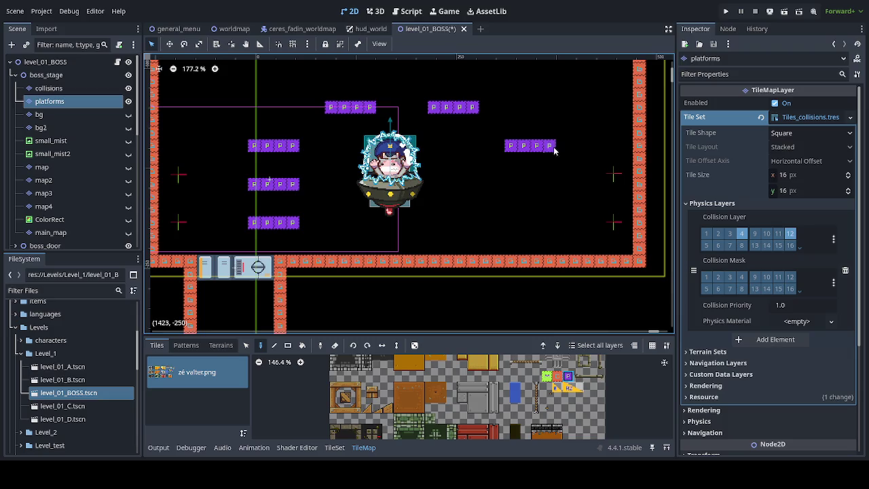
pyautogui.click(515, 186)
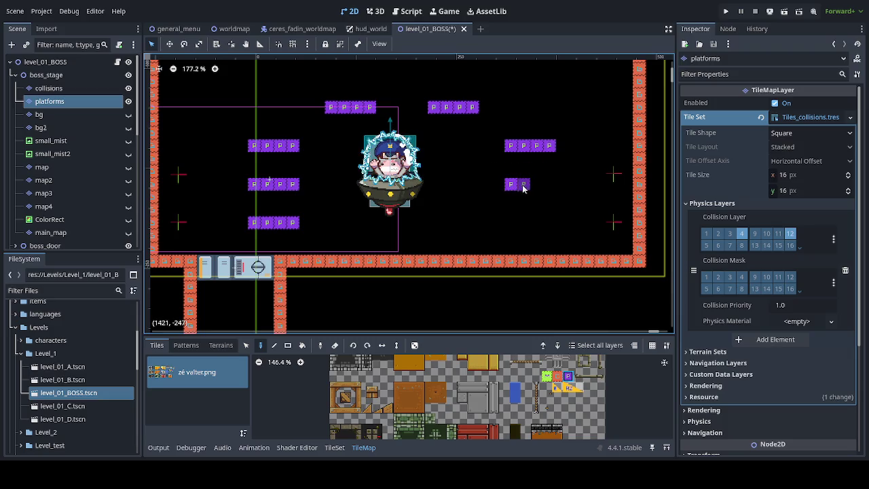
pyautogui.moveTo(514, 222); pyautogui.dragTo(529, 226)
pyautogui.click(550, 225)
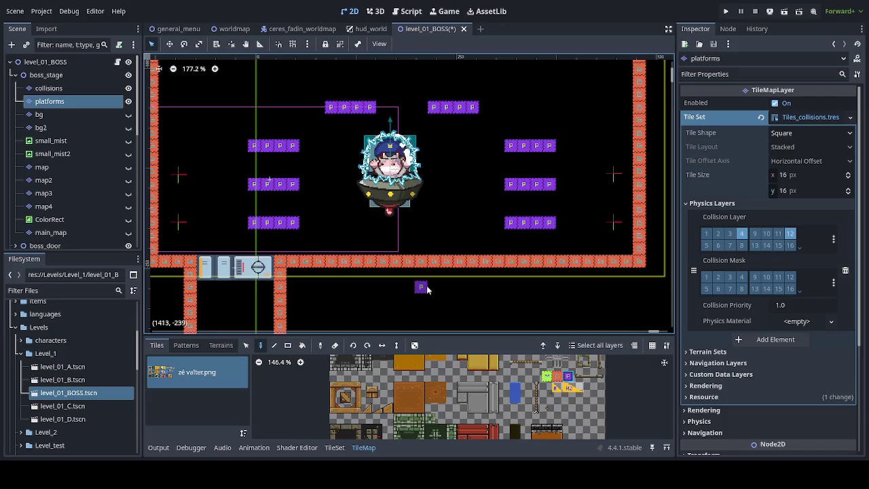
# - Lengthen the left platform rows by extra tiles and give the bottom-right row a fifth tile
pyautogui.click(243, 226)
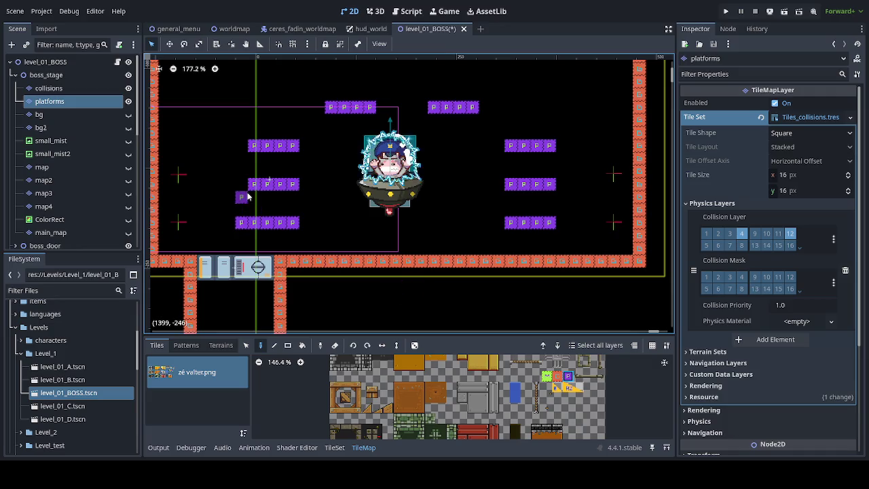
pyautogui.click(246, 193)
pyautogui.click(229, 146)
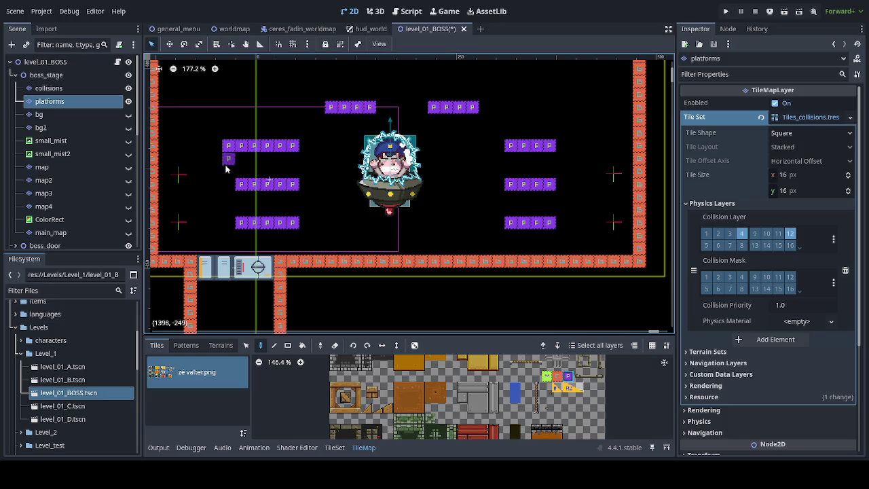
pyautogui.click(227, 184)
pyautogui.click(229, 224)
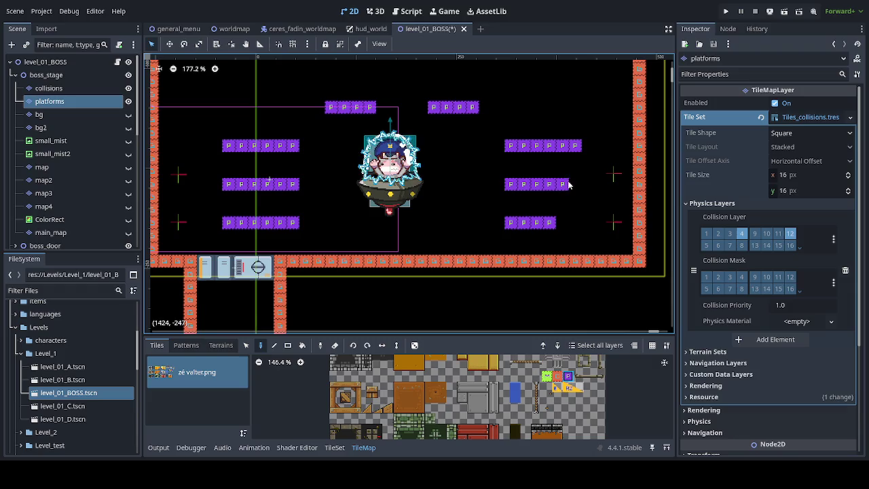
pyautogui.click(575, 223)
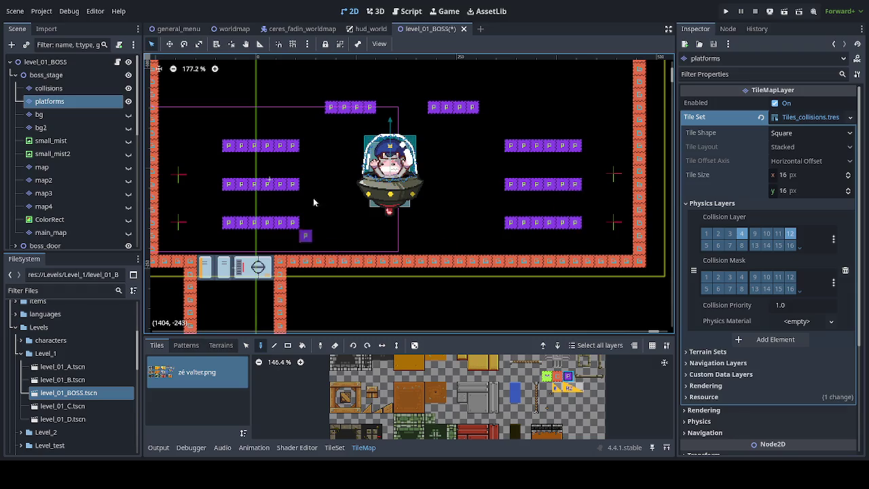
# - Extend the top-centre and top-right rows to five tiles, erase both, then undo the erase
pyautogui.click(319, 107)
pyautogui.click(490, 108)
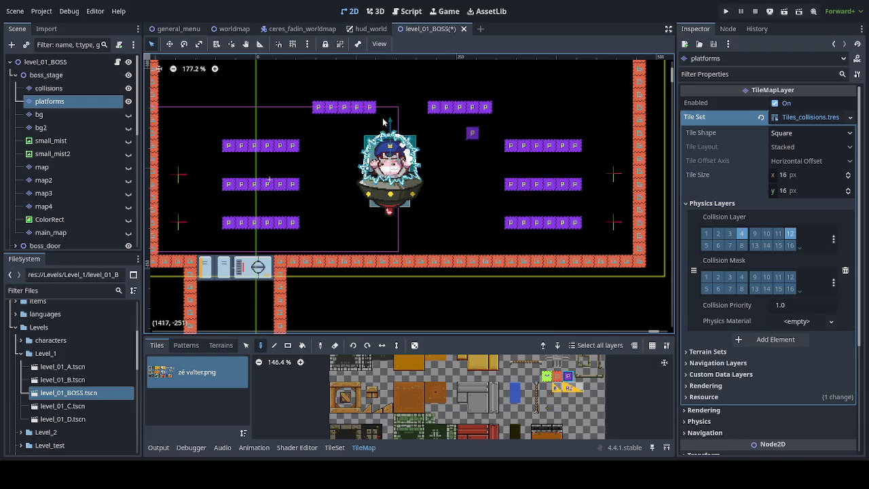
pyautogui.moveTo(310, 108)
pyautogui.mouseDown()
pyautogui.moveTo(458, 113)
pyautogui.moveTo(596, 142)
pyautogui.mouseUp()
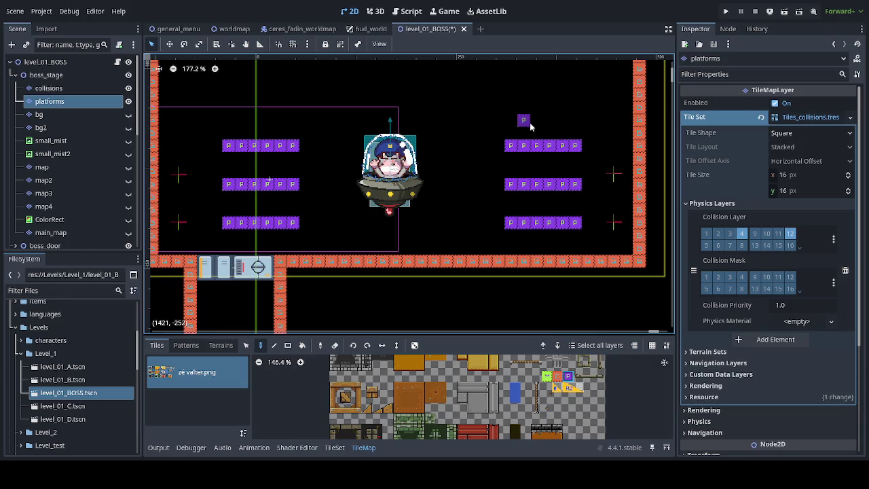
pyautogui.hotkey('ctrl', 'z')
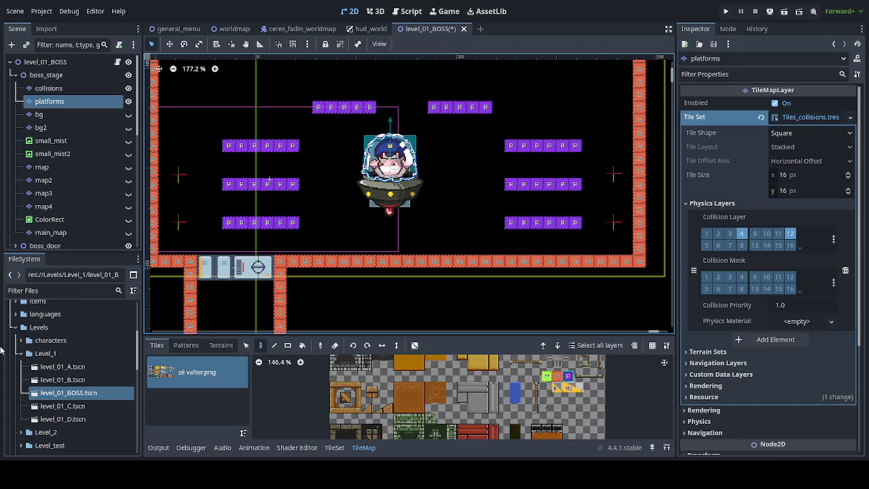
pyautogui.click(64, 289)
pyautogui.write('drone')
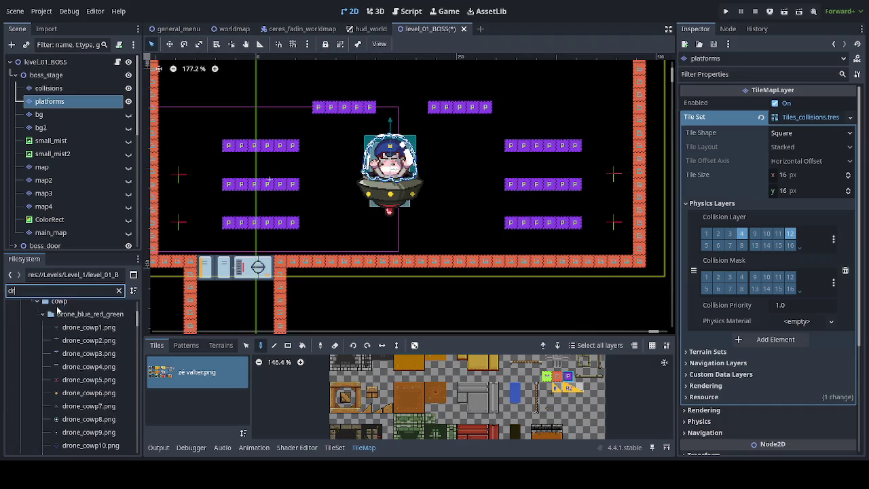
pyautogui.scroll(-5, 68, 353)
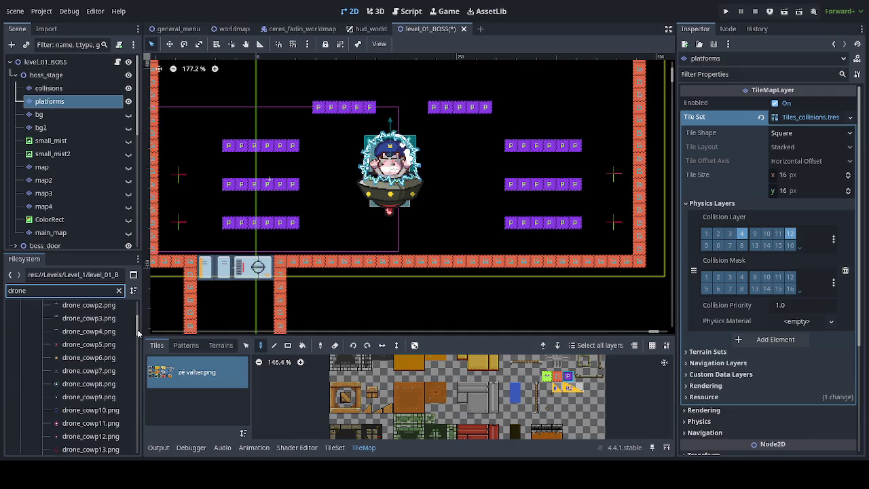
pyautogui.scroll(2, 147, 361)
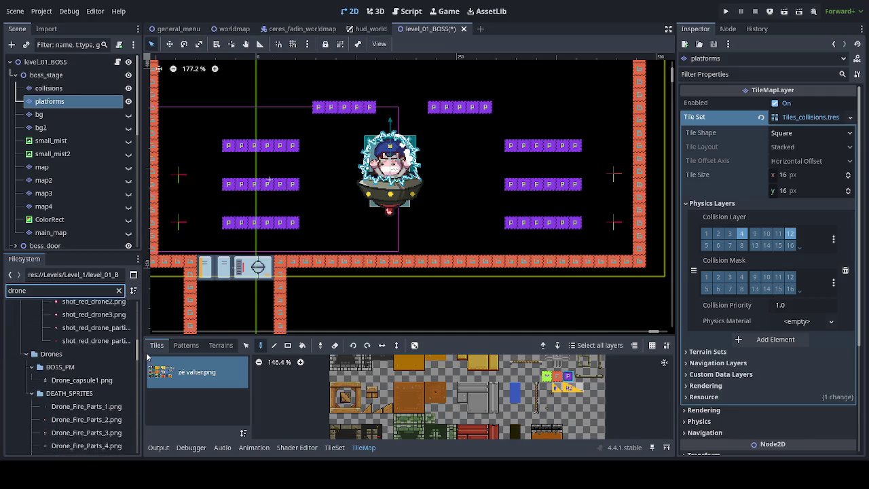
pyautogui.scroll(-4, 147, 359)
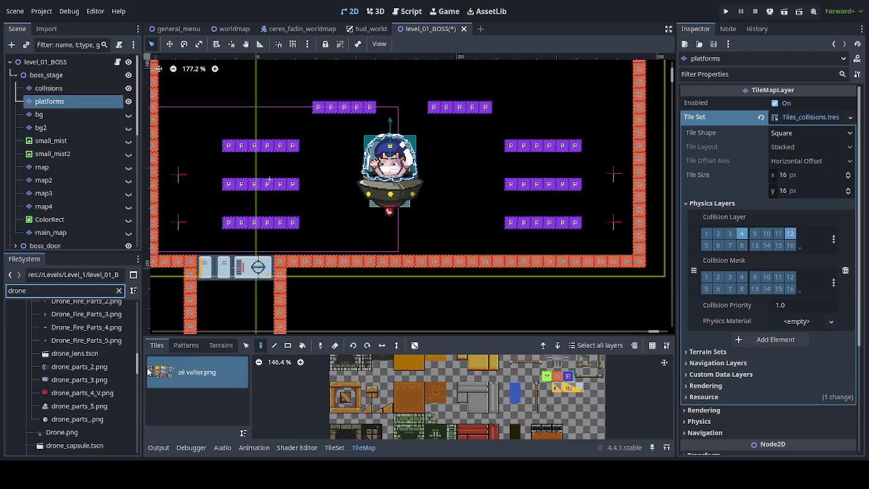
pyautogui.scroll(-1, 140, 374)
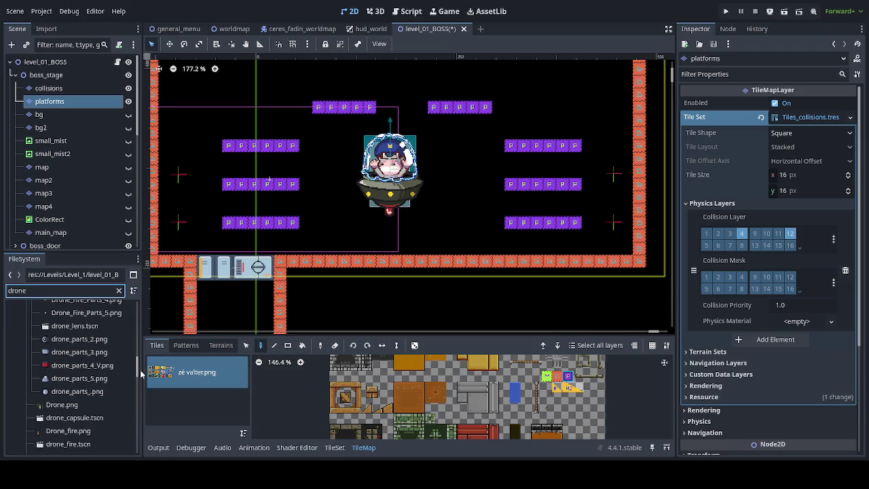
pyautogui.scroll(15, 140, 374)
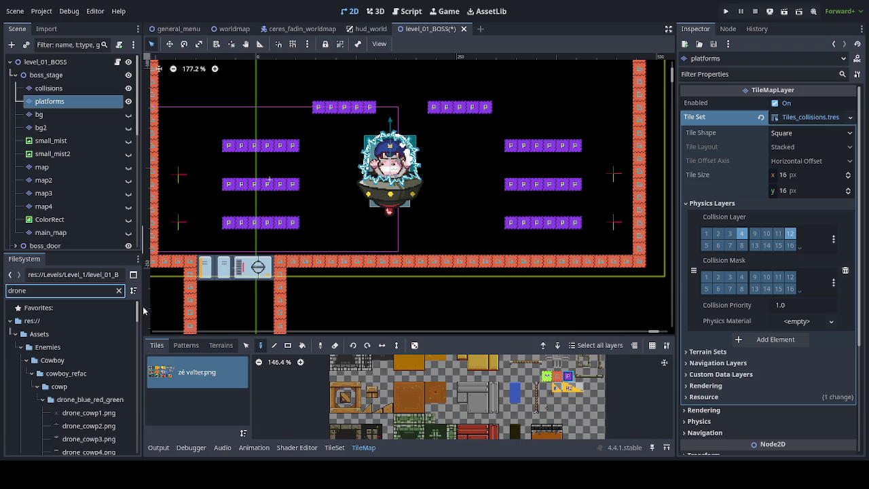
pyautogui.press('BackSpace')
pyautogui.press('BackSpace')
pyautogui.press('BackSpace')
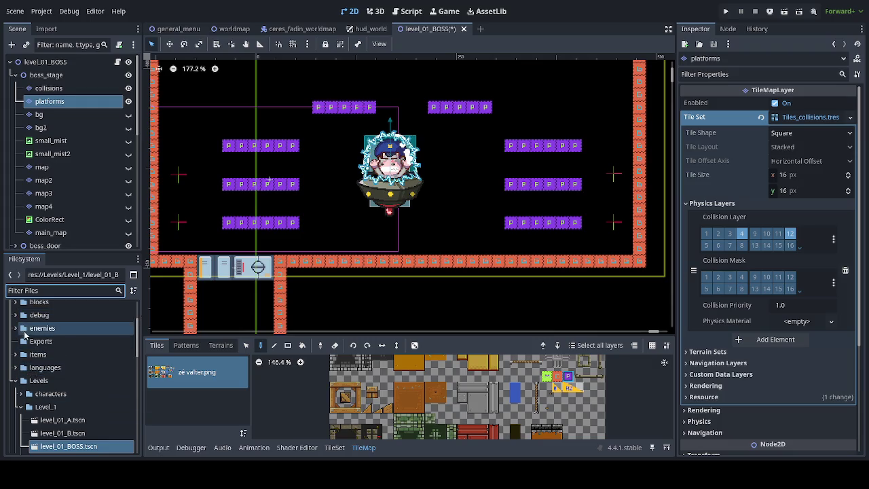
# - Open drone_cowp.tscn from the enemies/bosses_and_sub folder
pyautogui.click(15, 328)
pyautogui.click(20, 342)
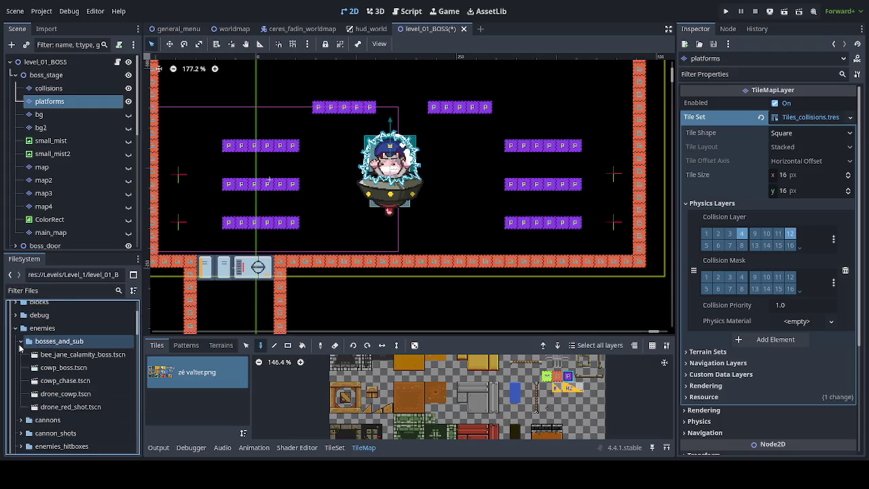
pyautogui.click(88, 394)
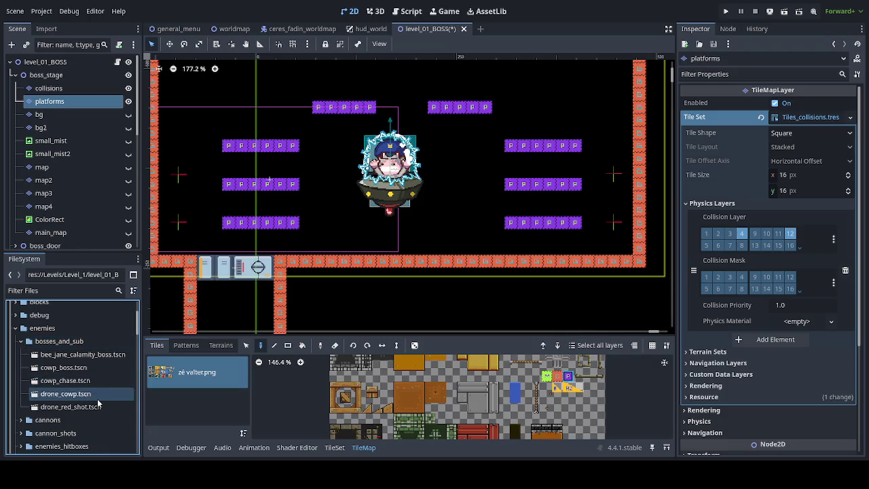
pyautogui.doubleClick(90, 394)
# - Select the drone's root node and show its collision layer and mask in a wider Inspector
pyautogui.click(63, 64)
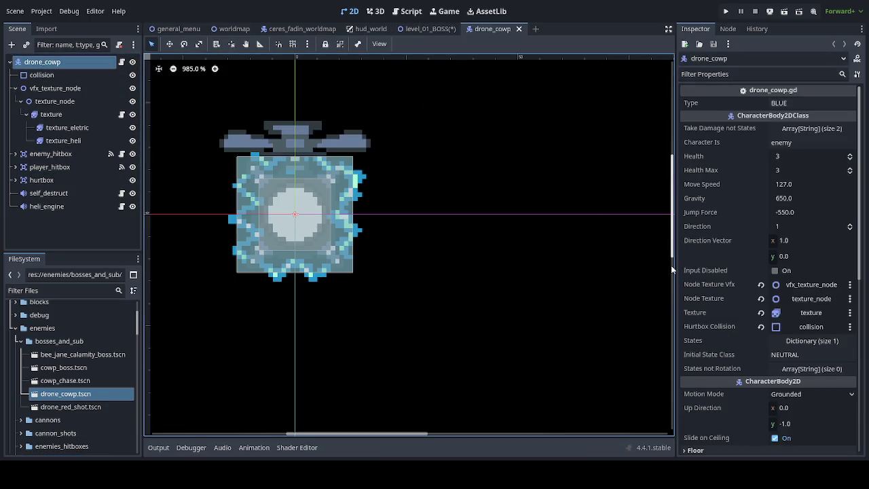
pyautogui.moveTo(675, 265); pyautogui.dragTo(511, 267)
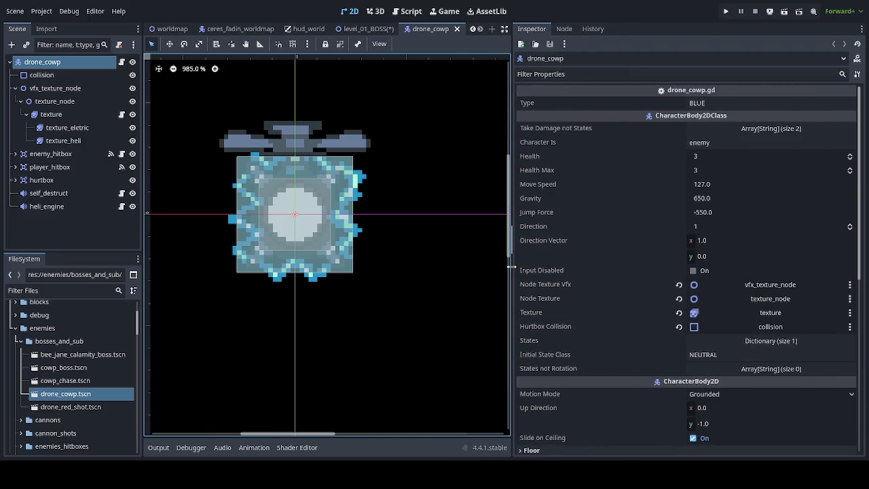
pyautogui.scroll(-5, 596, 336)
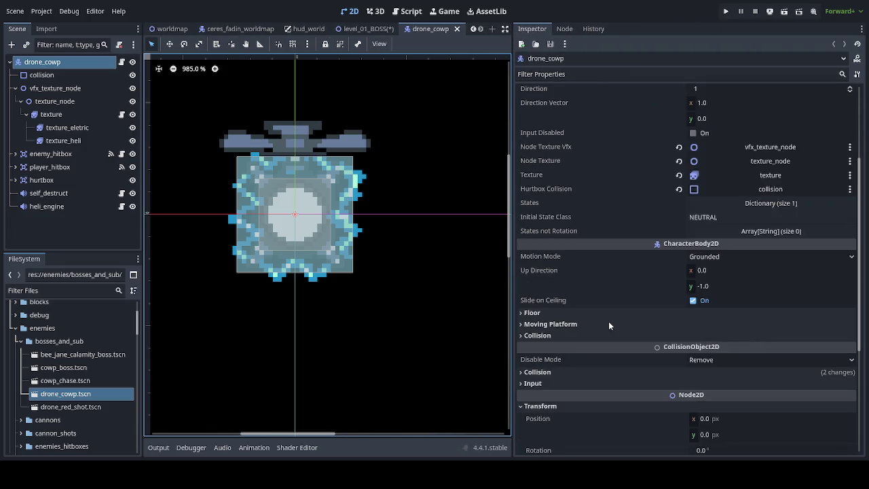
pyautogui.click(545, 373)
pyautogui.scroll(-5, 585, 381)
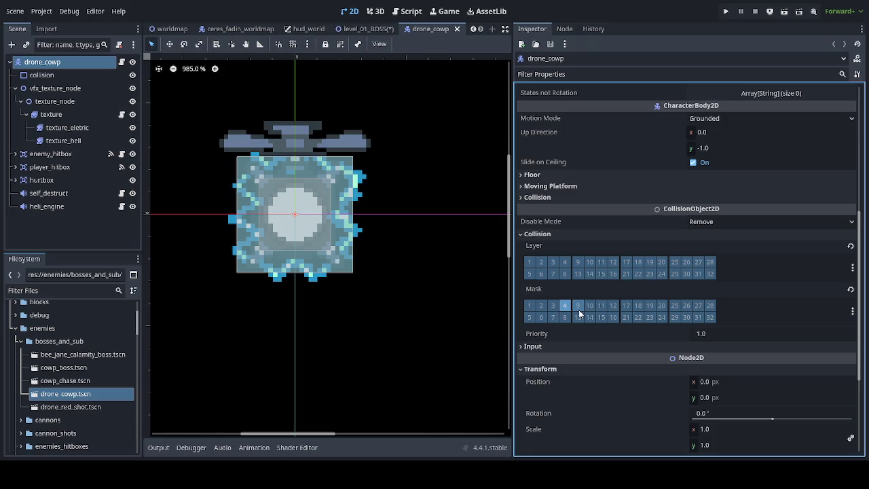
# - Save the boss level and enable collision layers 12 and 4 on the platform tiles
pyautogui.click(373, 29)
pyautogui.hotkey('ctrl', 's')
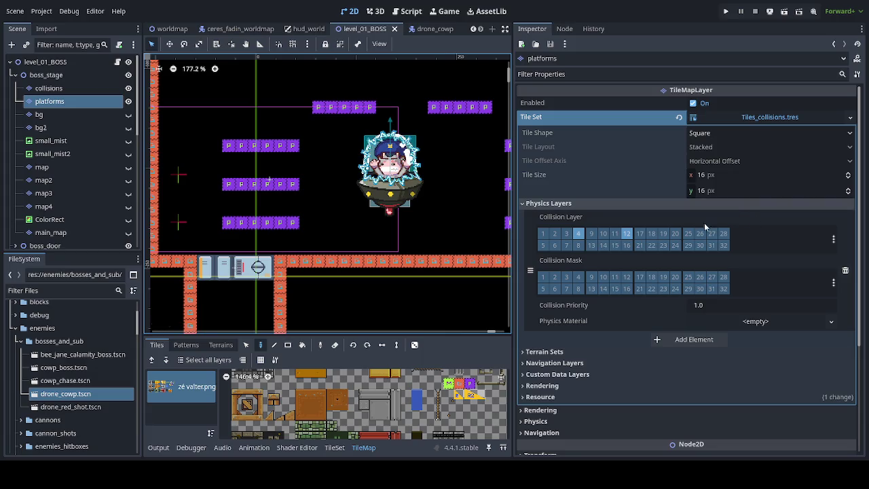
pyautogui.click(628, 235)
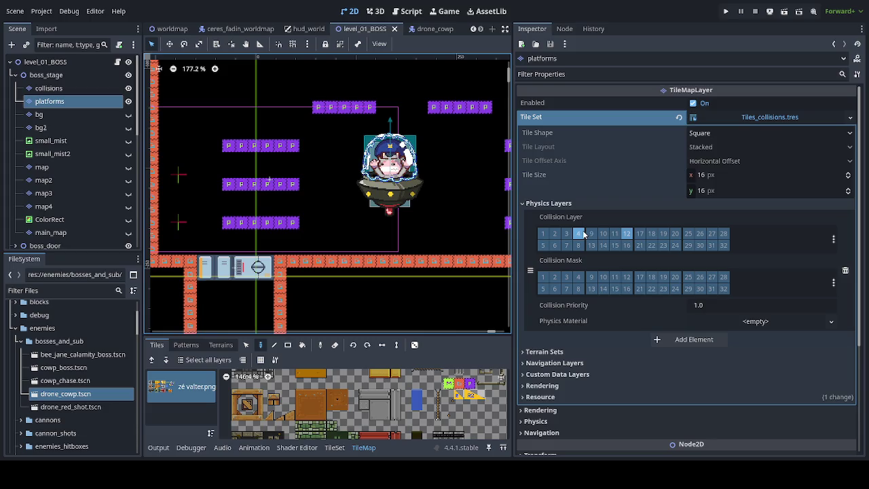
pyautogui.click(584, 235)
# - Enable collision layer 4 on the collisions tile layer's tileset
pyautogui.click(49, 89)
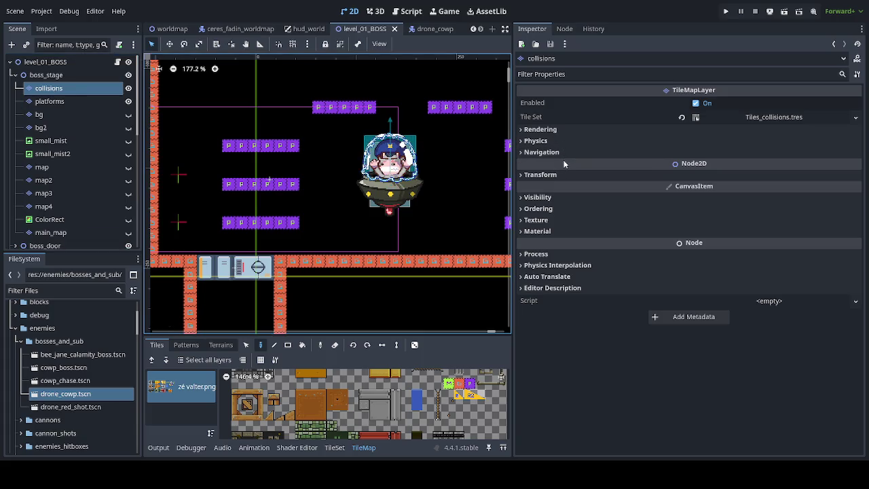
pyautogui.click(813, 119)
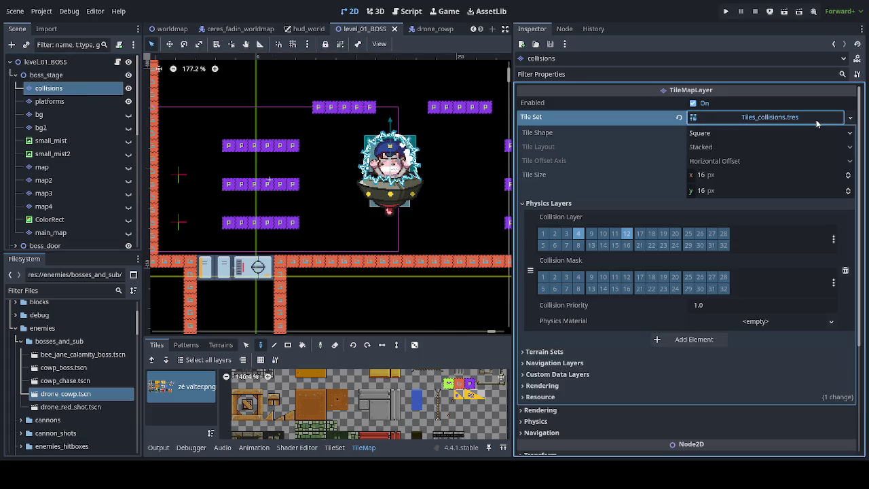
pyautogui.click(579, 235)
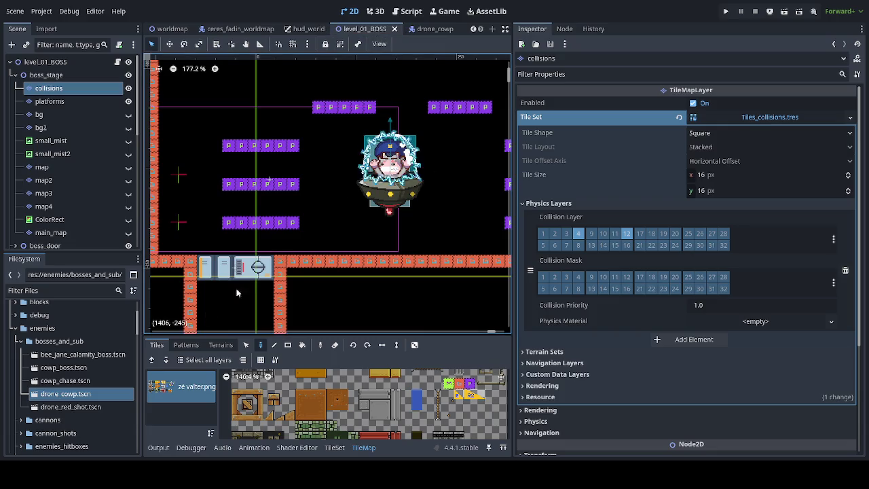
# - Collapse the enemies folders and select the level_01_A scene file
pyautogui.click(20, 341)
pyautogui.click(15, 328)
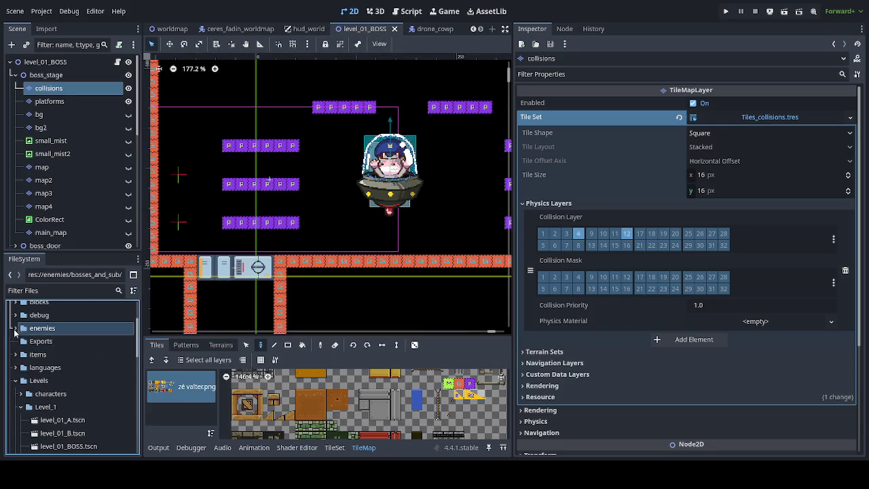
pyautogui.click(51, 421)
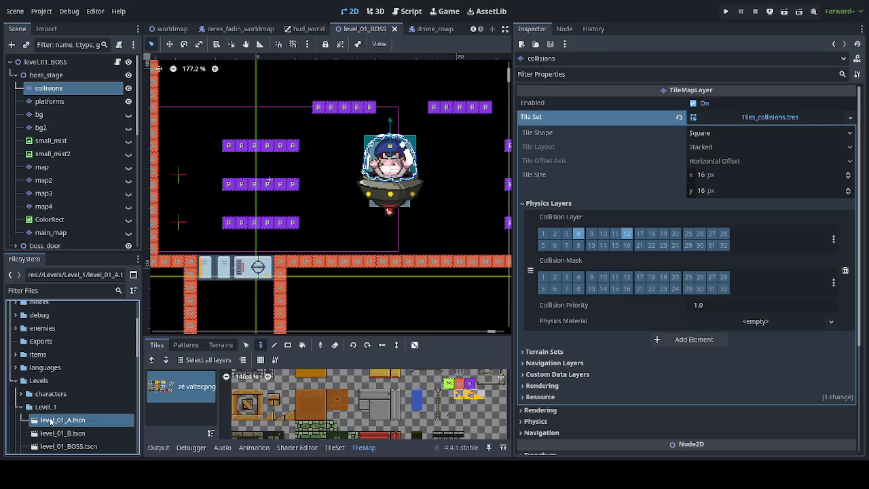
# - Open level_01_A, confirm its collisions_platform uses collision layer 11, then return to level_01_BOSS
pyautogui.doubleClick(51, 422)
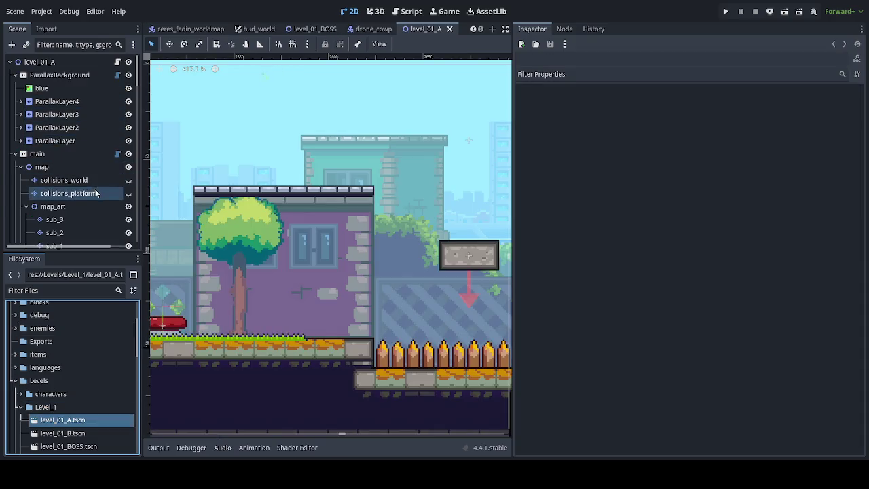
pyautogui.click(97, 194)
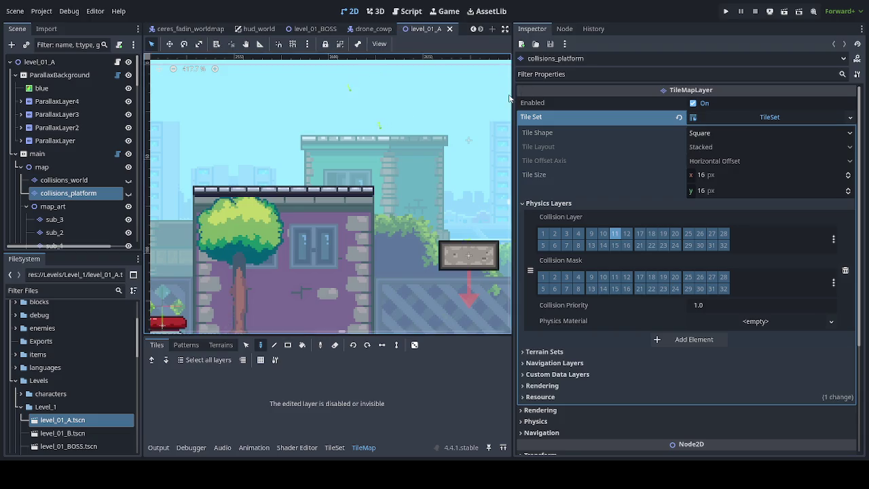
pyautogui.moveTo(514, 93)
pyautogui.mouseDown()
pyautogui.moveTo(715, 129)
pyautogui.moveTo(699, 129)
pyautogui.mouseUp()
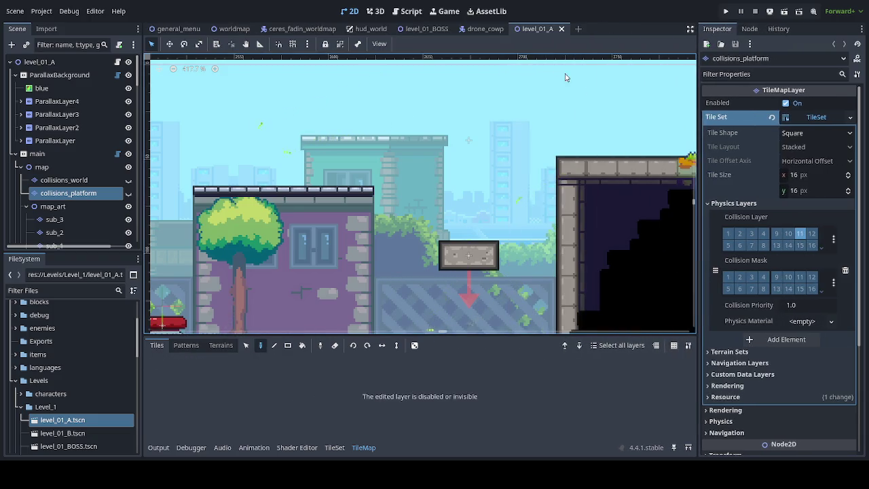
pyautogui.click(490, 32)
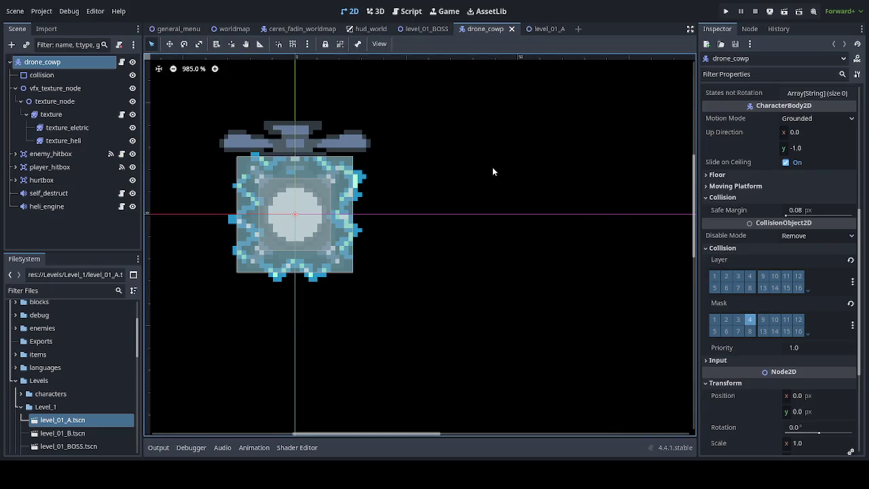
pyautogui.click(430, 30)
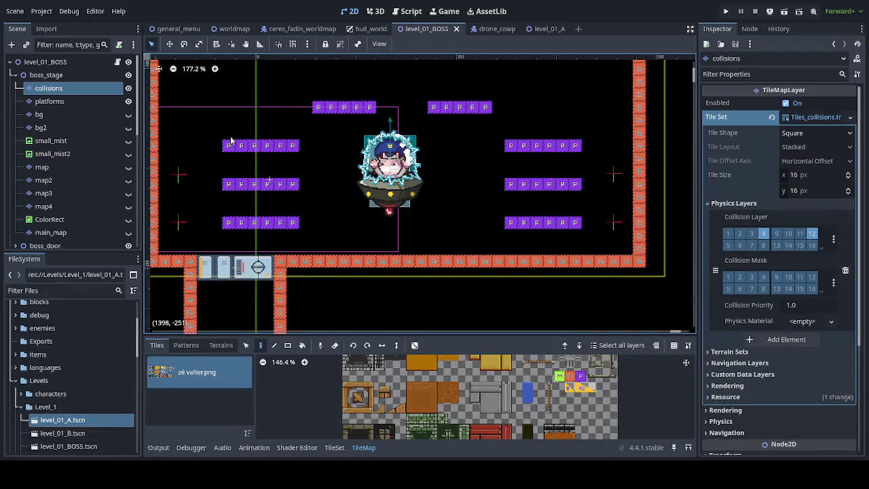
# - Set the boss platforms tile set's collision layer to 11 only and save the level
pyautogui.click(49, 102)
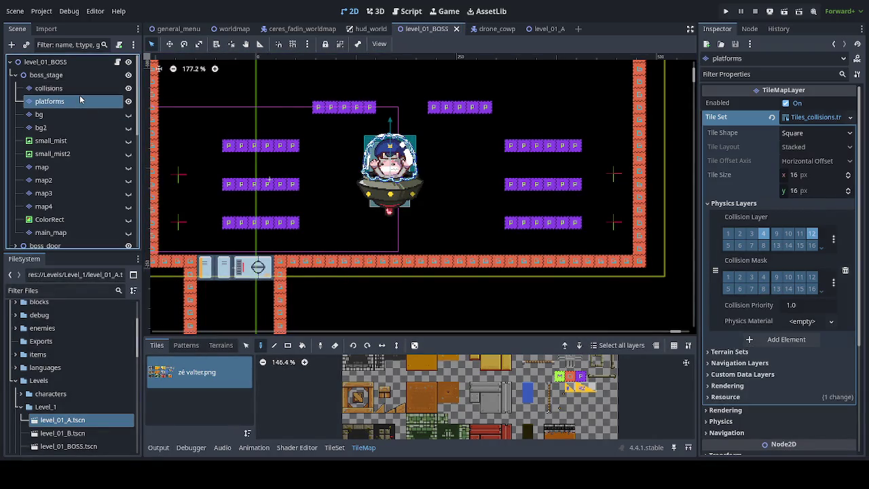
pyautogui.click(835, 243)
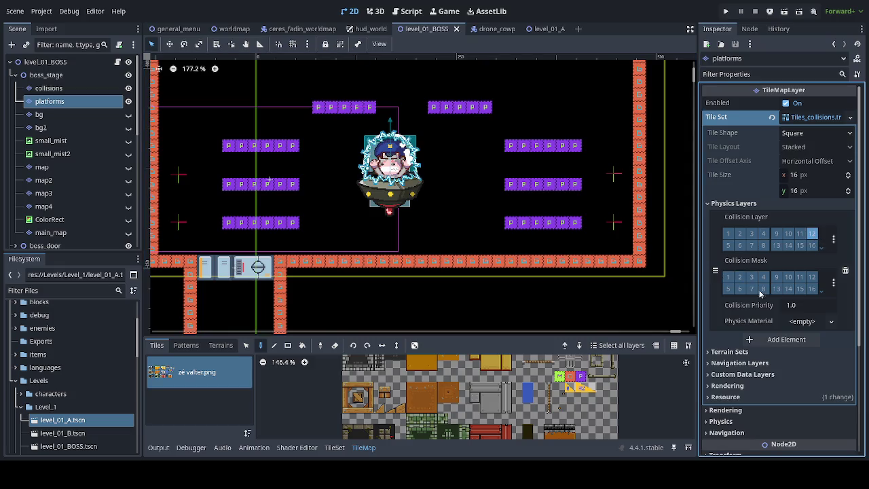
pyautogui.press('Left')
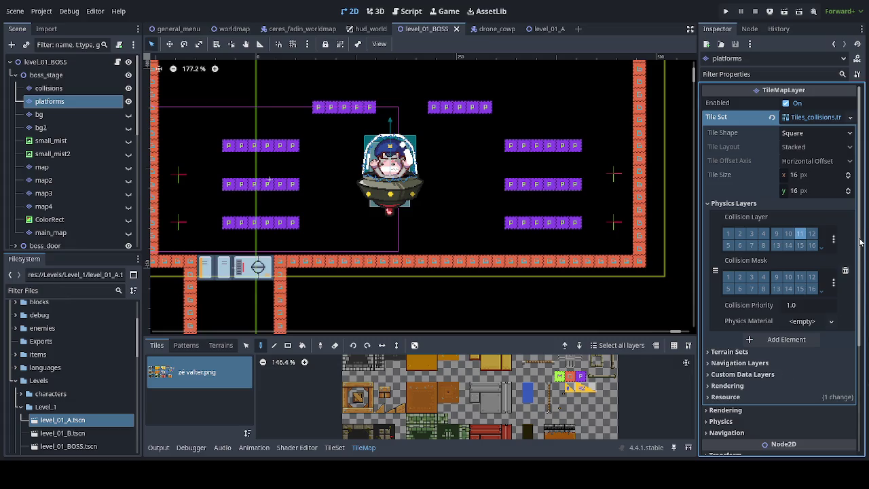
pyautogui.hotkey('ctrl', 's')
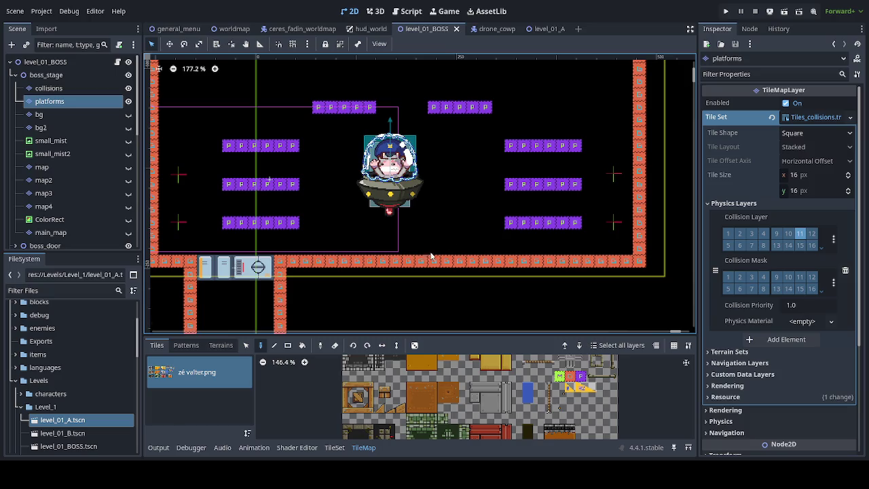
# - Save the level, enter the boss stage from the world map, and jump onto the platforms
pyautogui.hotkey('ctrl', 's')
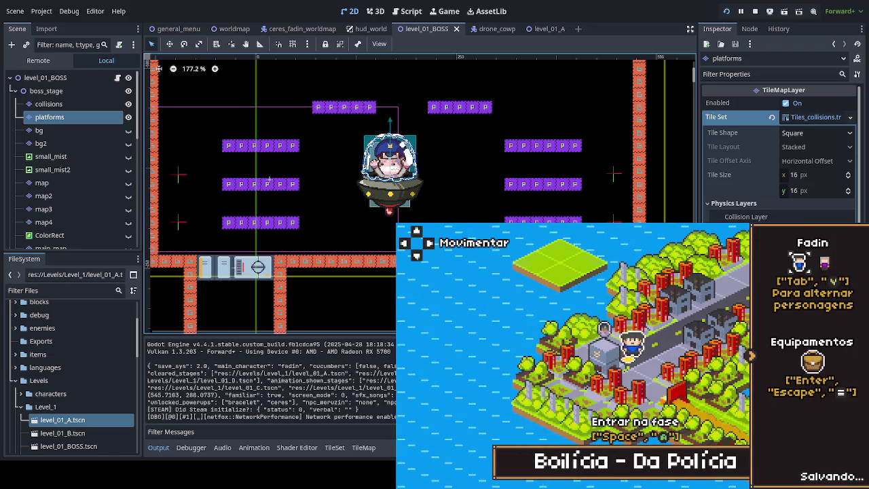
pyautogui.press('space')
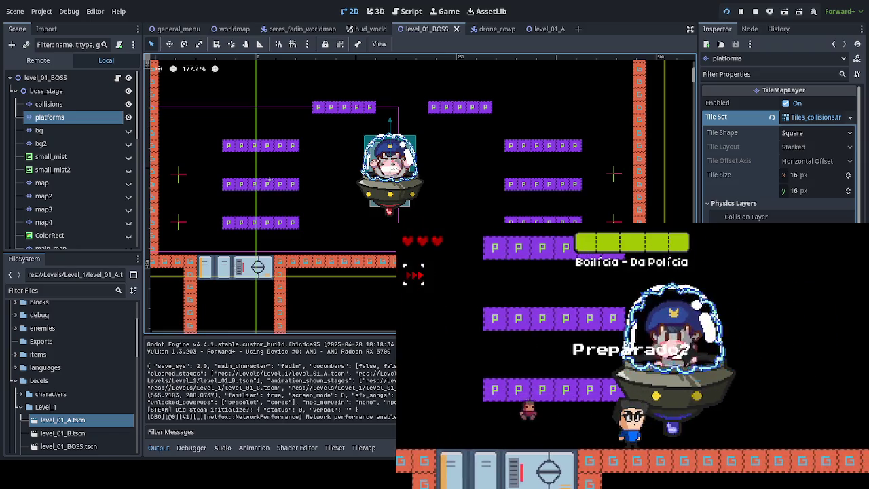
pyautogui.press('Left')
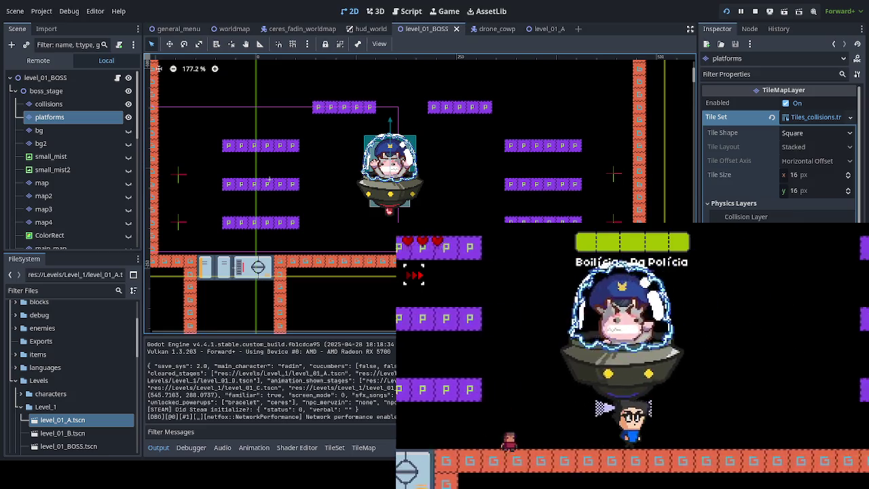
pyautogui.press('space')
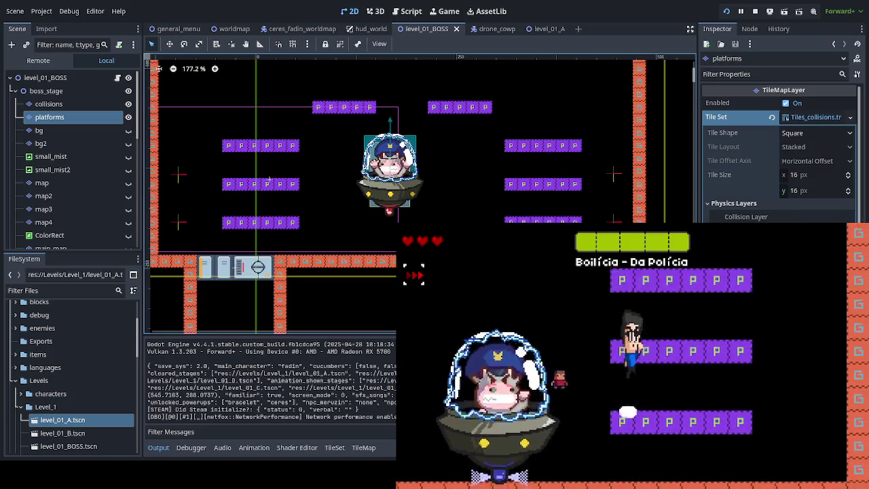
pyautogui.press('space')
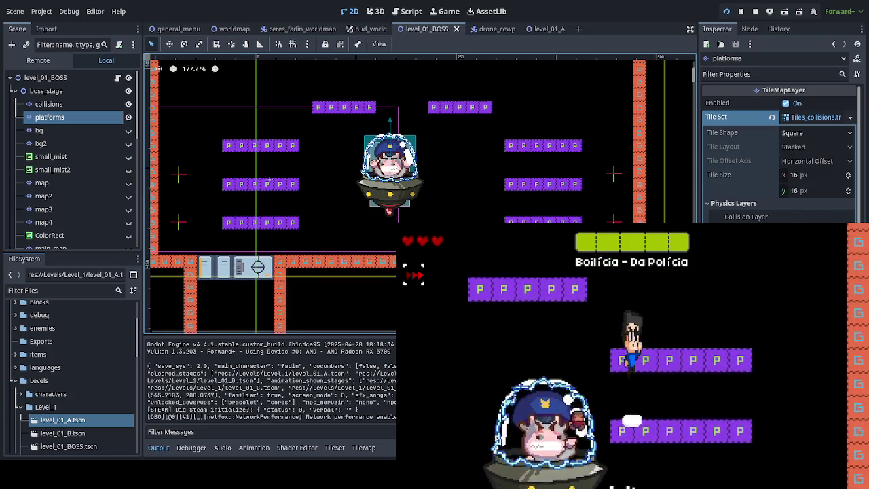
pyautogui.press('Left')
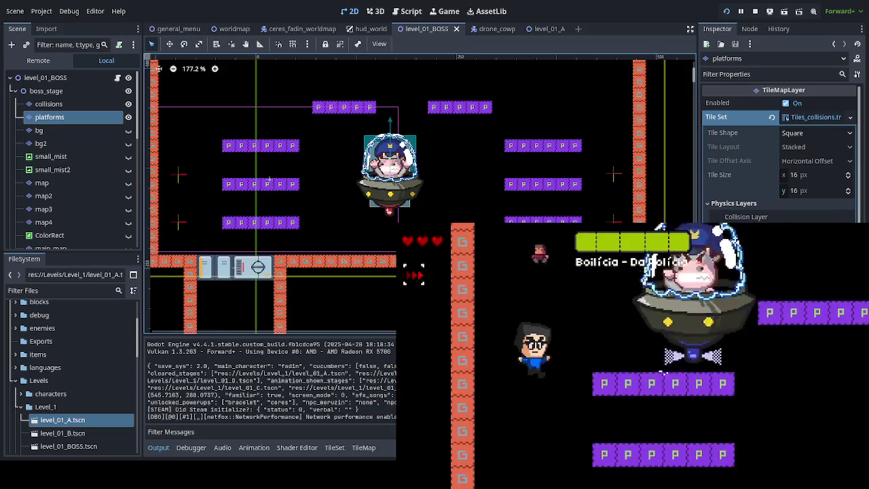
pyautogui.press('Right')
pyautogui.press('Right')
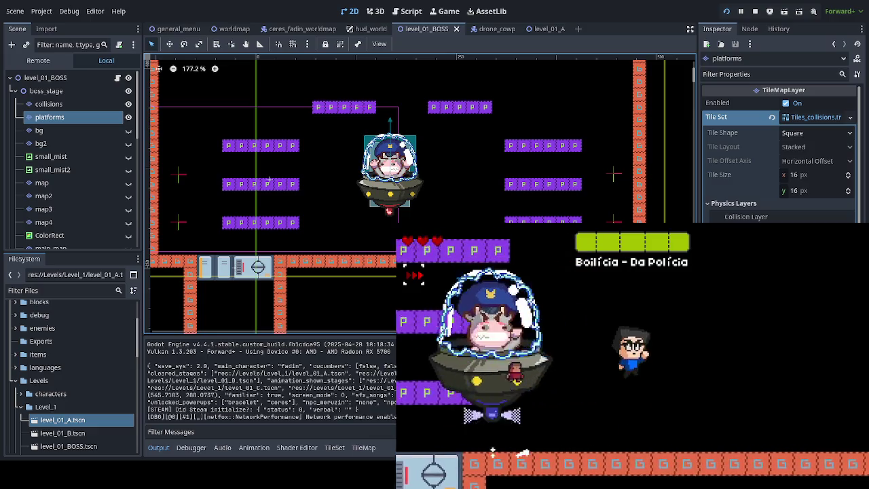
pyautogui.press('space')
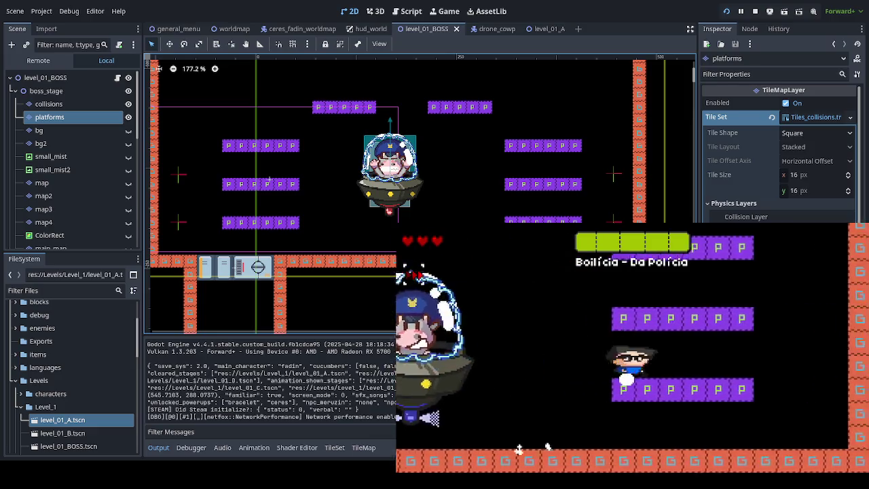
# - Move across the middle platforms, drop to the floor and rejump, then pause the game
pyautogui.press('Right')
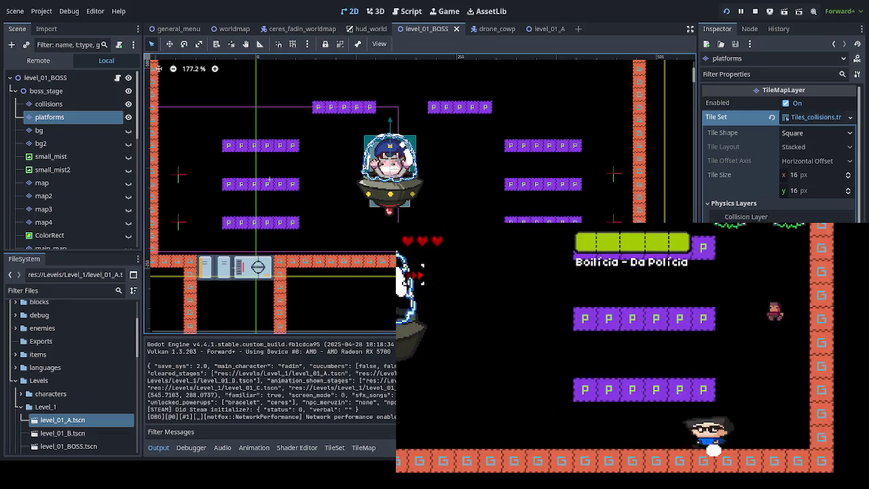
pyautogui.press('Left')
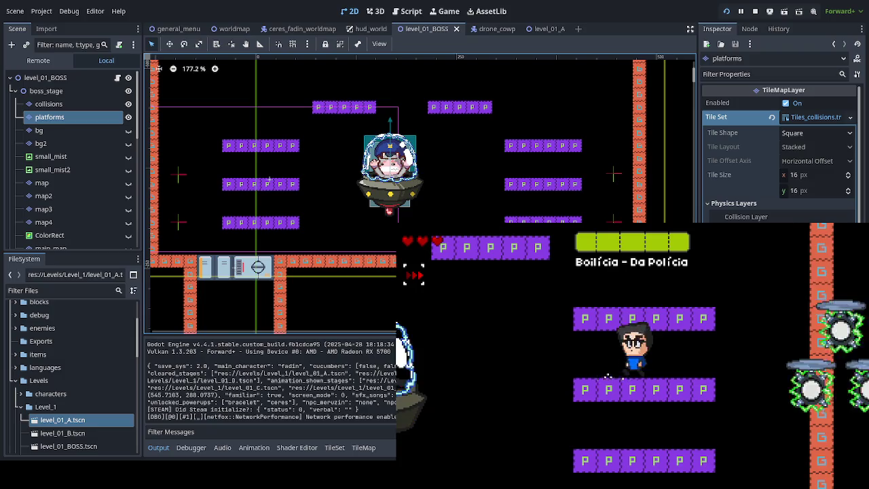
pyautogui.press('Down')
pyautogui.press('Up')
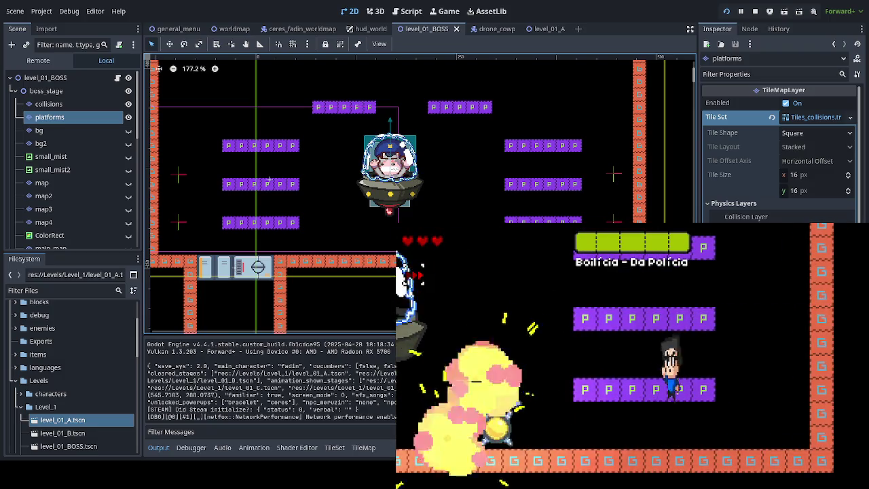
pyautogui.press('Left')
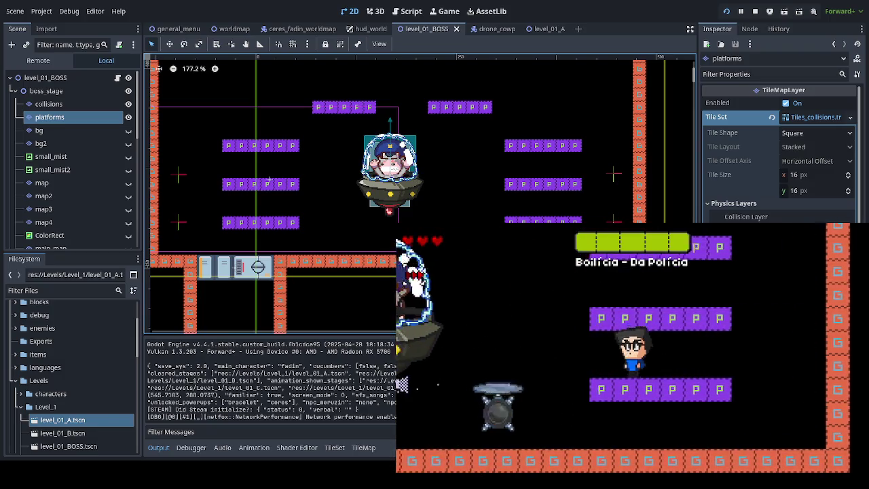
pyautogui.press('Down')
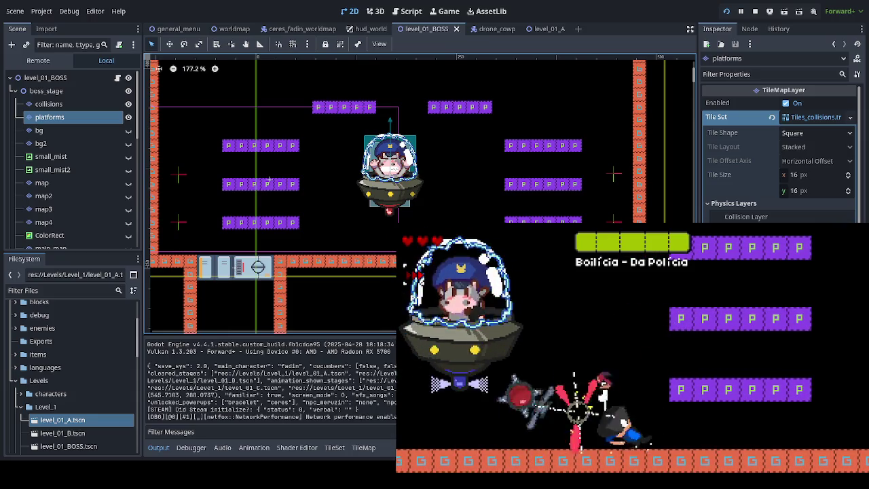
pyautogui.press('Up')
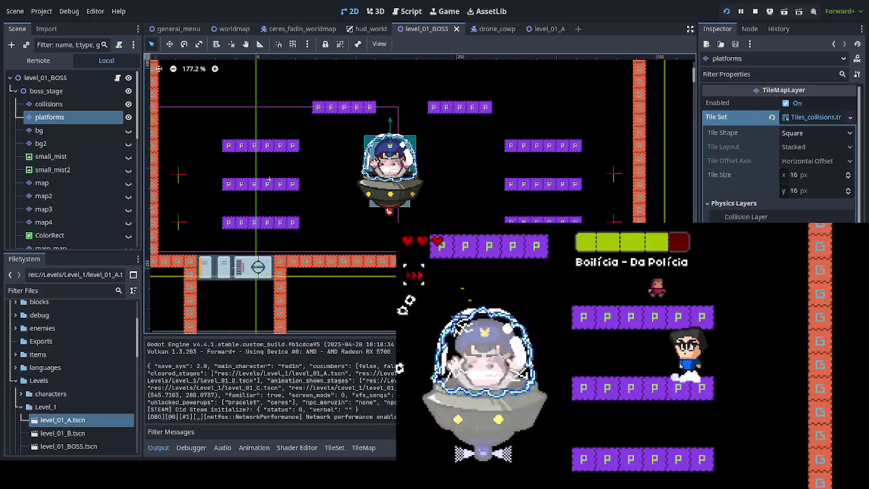
pyautogui.press('Escape')
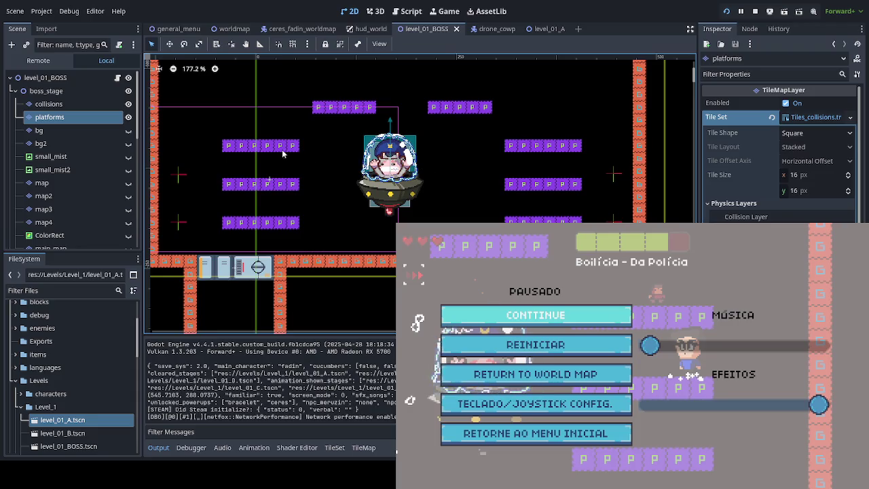
# - Compare the boss level's collisions and platforms tile layers' physics settings, then resume the game
pyautogui.click(485, 29)
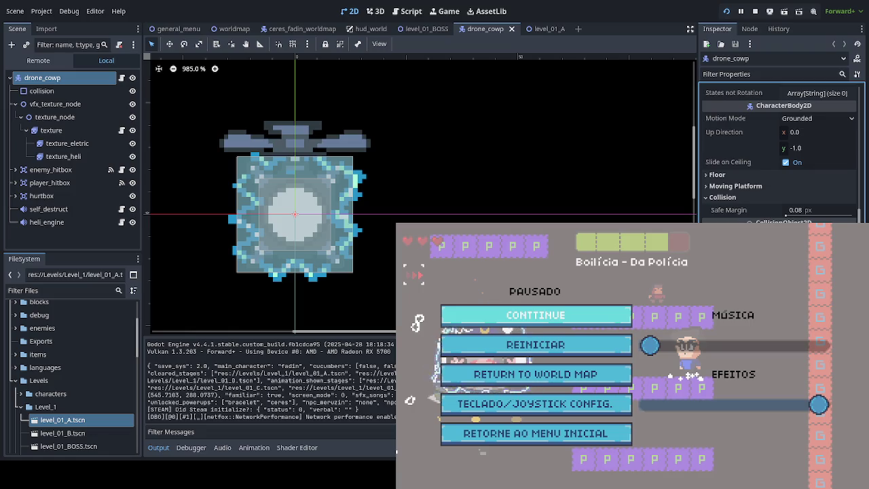
pyautogui.click(424, 31)
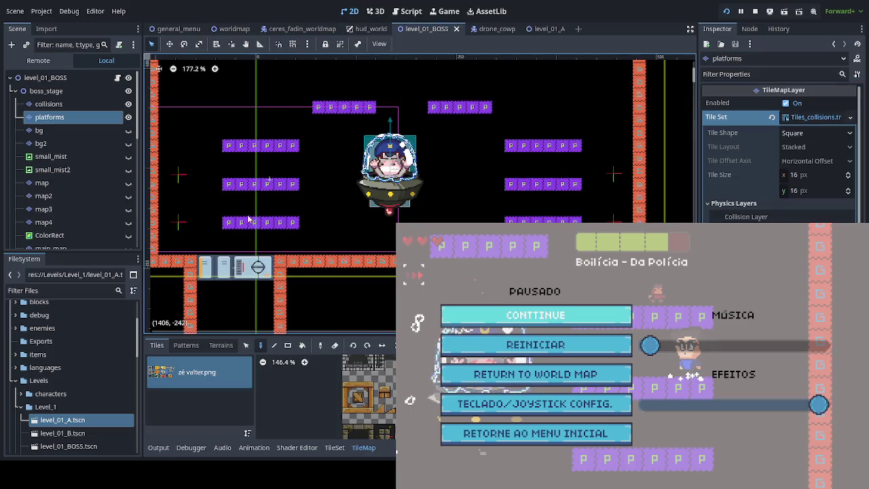
pyautogui.click(48, 104)
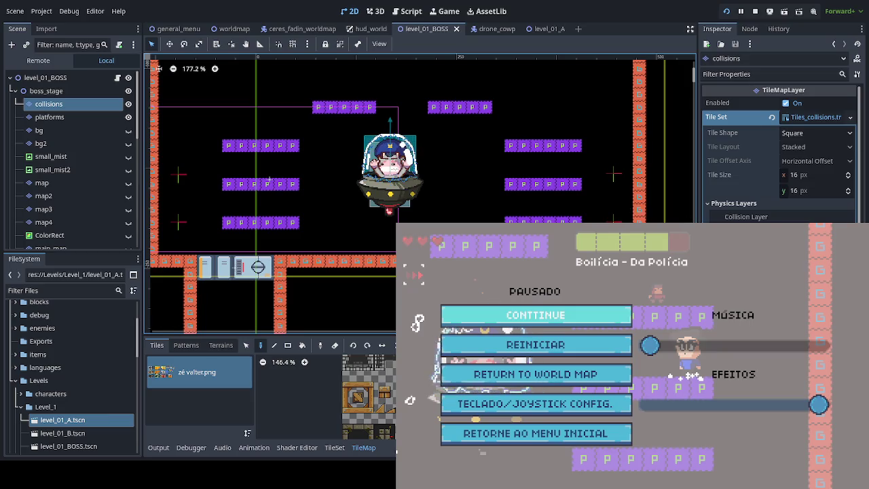
pyautogui.click(85, 119)
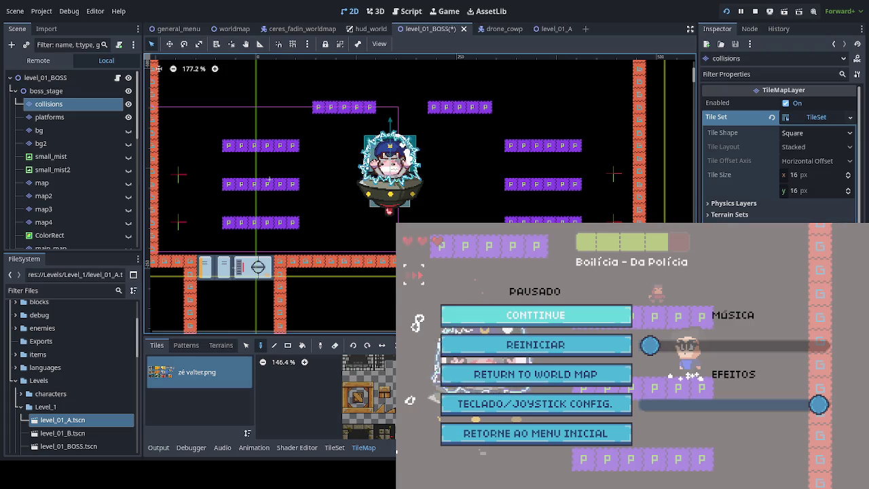
pyautogui.click(755, 203)
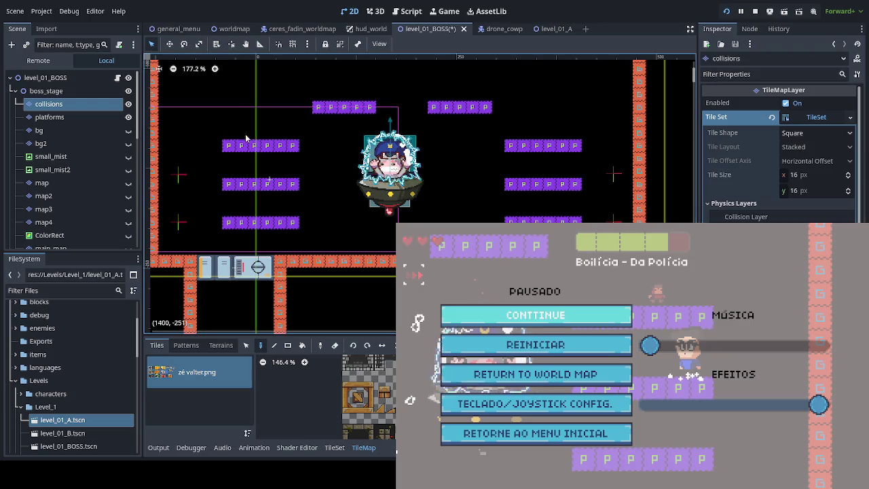
pyautogui.click(93, 120)
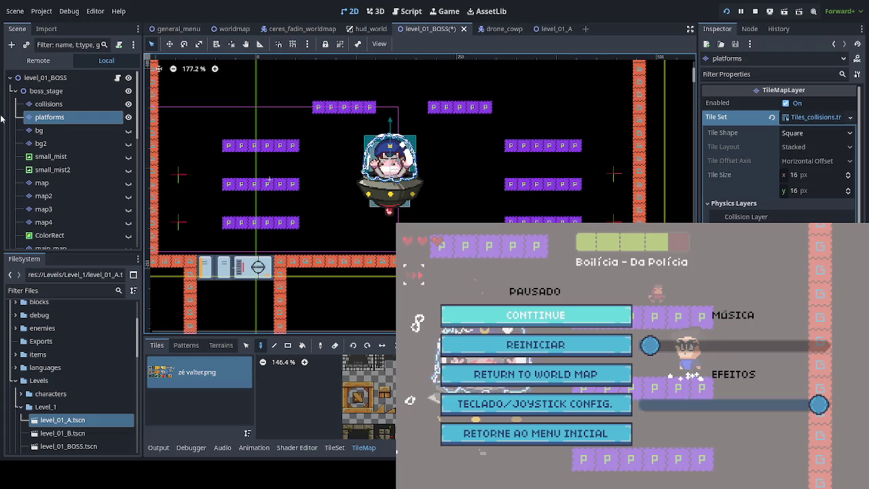
pyautogui.click(34, 107)
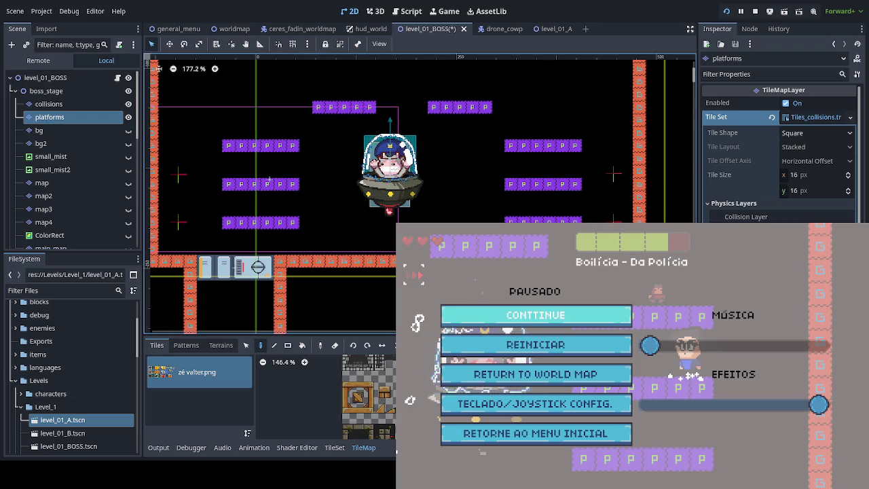
pyautogui.press('Escape')
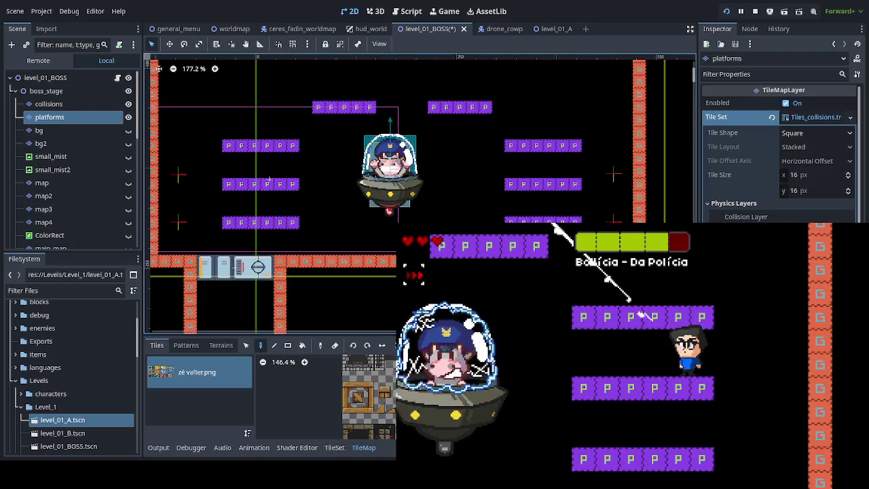
# - Run left and right along the floor and jump up onto the purple platforms
pyautogui.press('Left')
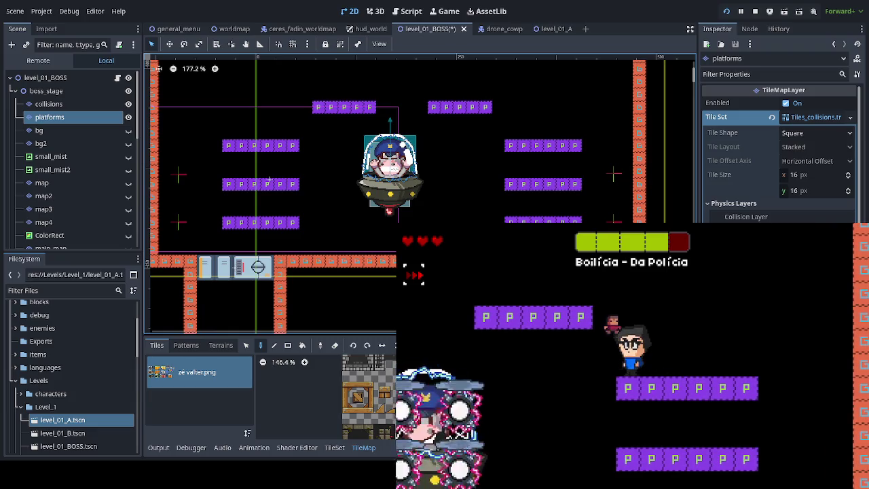
pyautogui.press('Right')
pyautogui.press('Down')
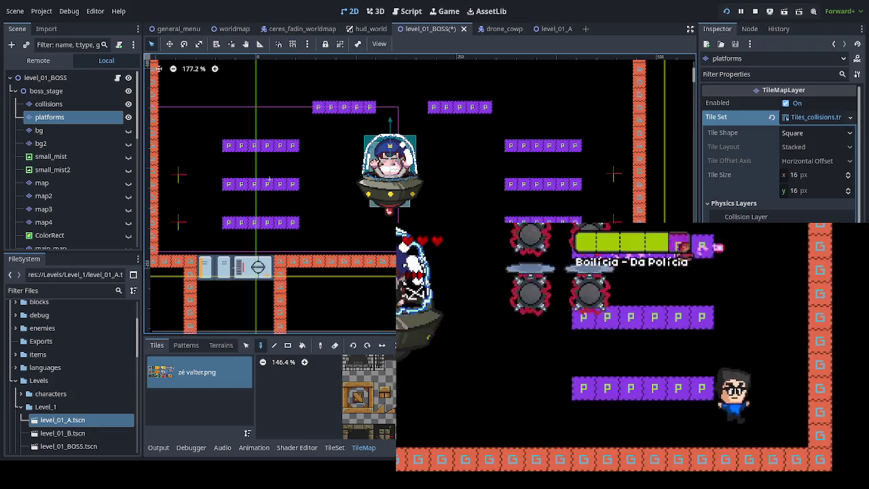
pyautogui.press('Left')
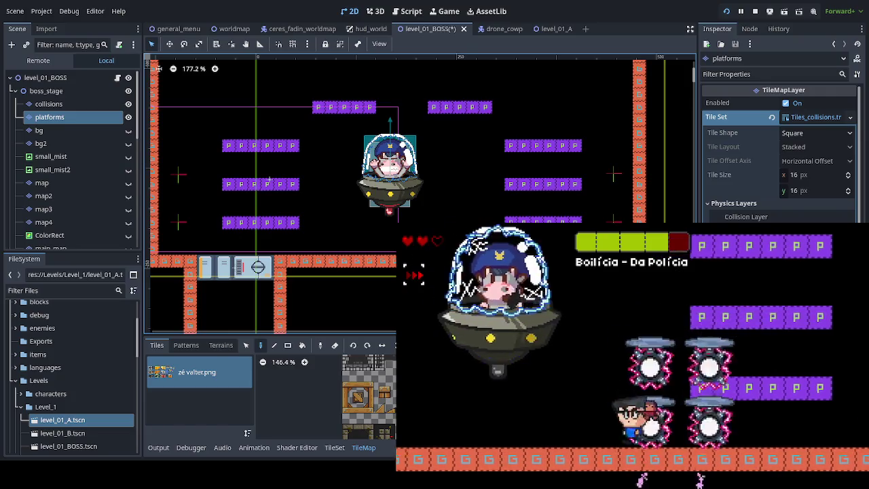
pyautogui.press('Left')
pyautogui.press('Up')
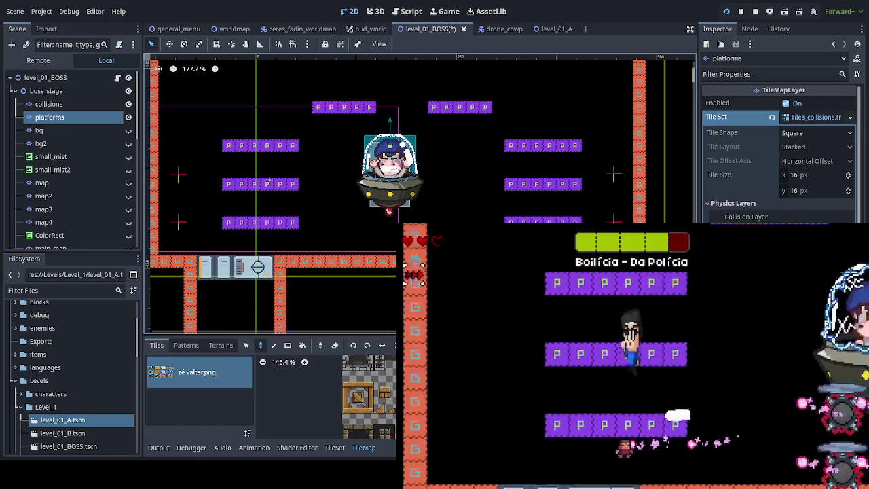
pyautogui.press('Up')
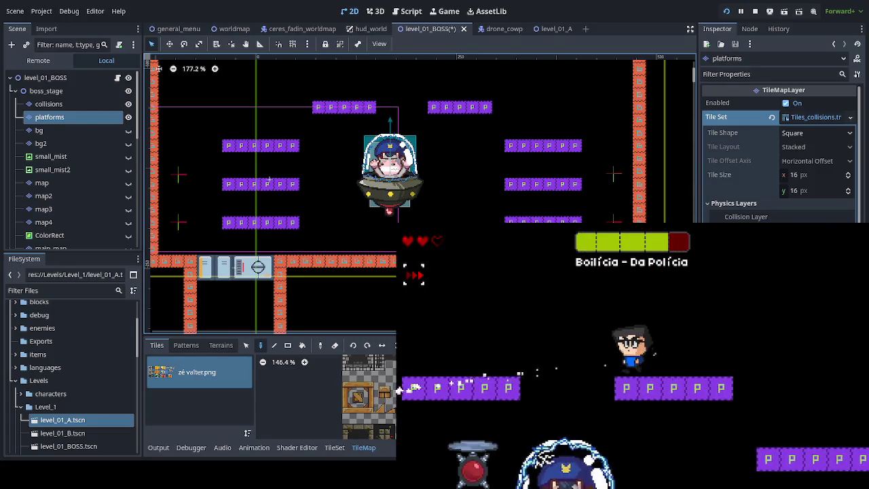
pyautogui.press('Up')
pyautogui.press('Right')
pyautogui.press('Up')
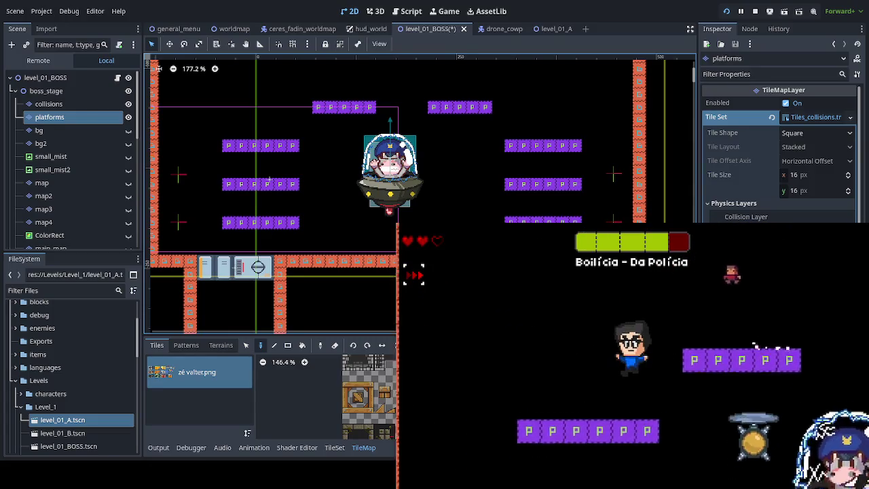
# - Fire at the boss, dodge the drones onto higher platforms, then quit the playtest with F8
pyautogui.press('x')
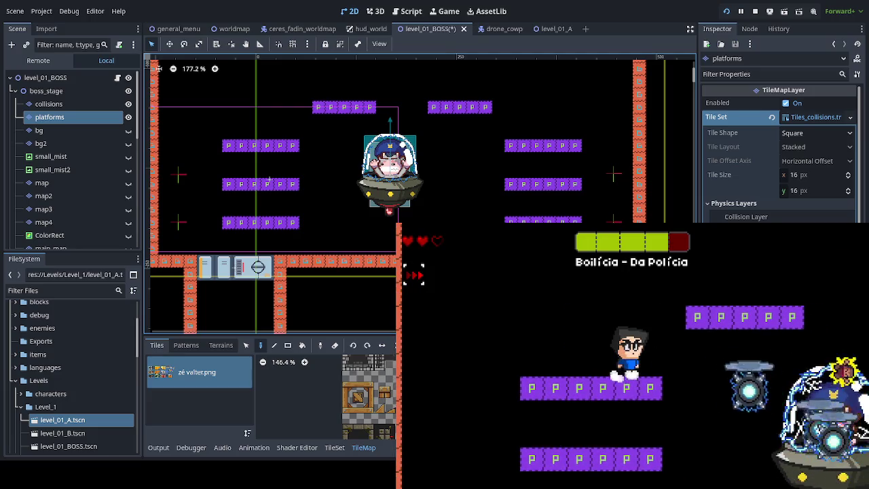
pyautogui.press('Left')
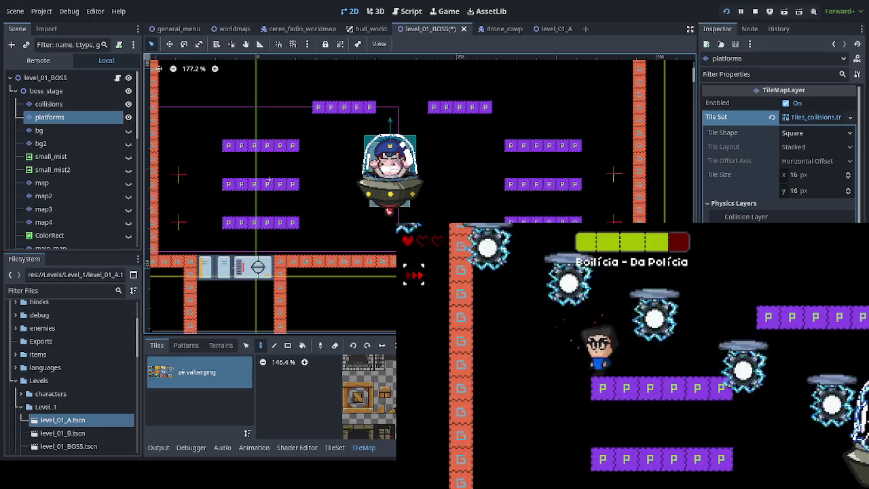
pyautogui.press('Left')
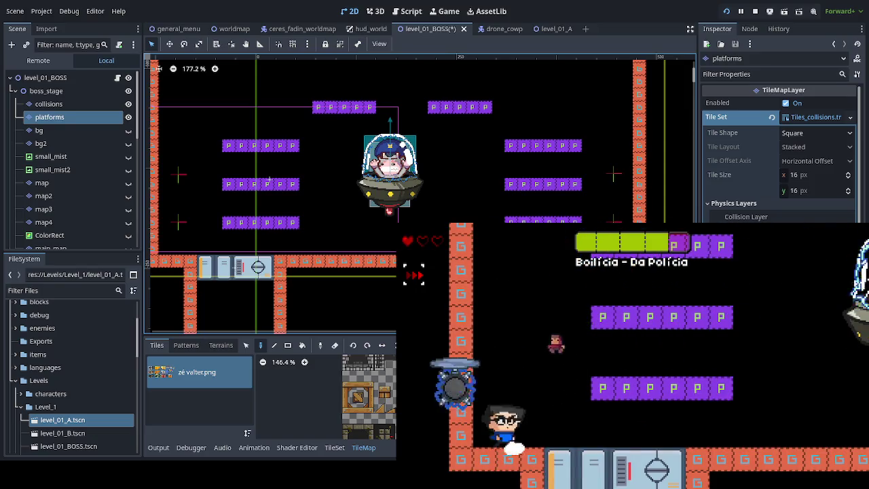
pyautogui.press('Right')
pyautogui.press('z')
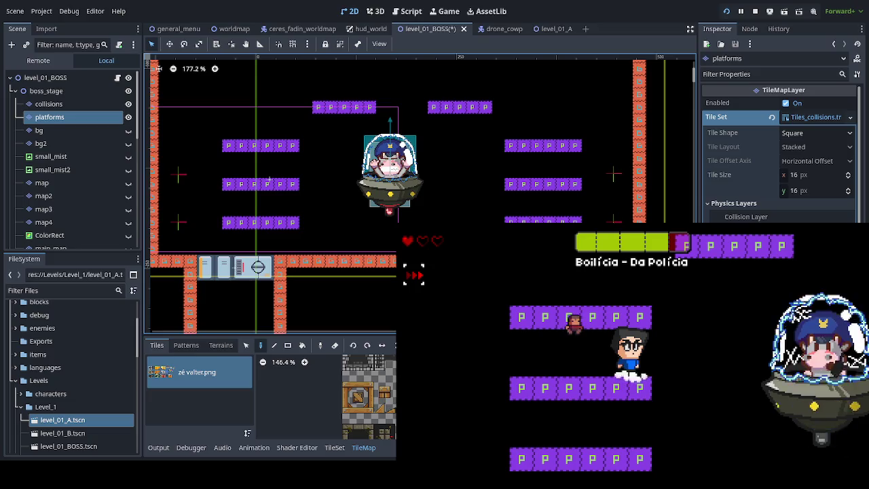
pyautogui.press('z')
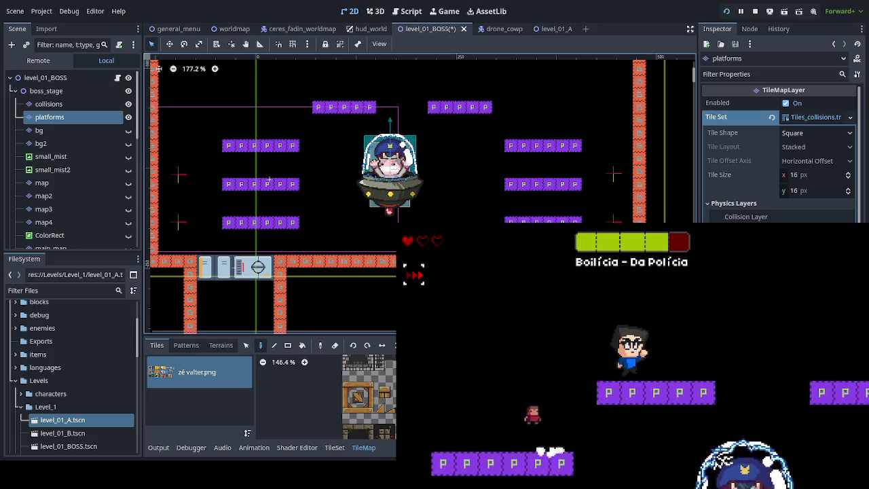
pyautogui.press('Right')
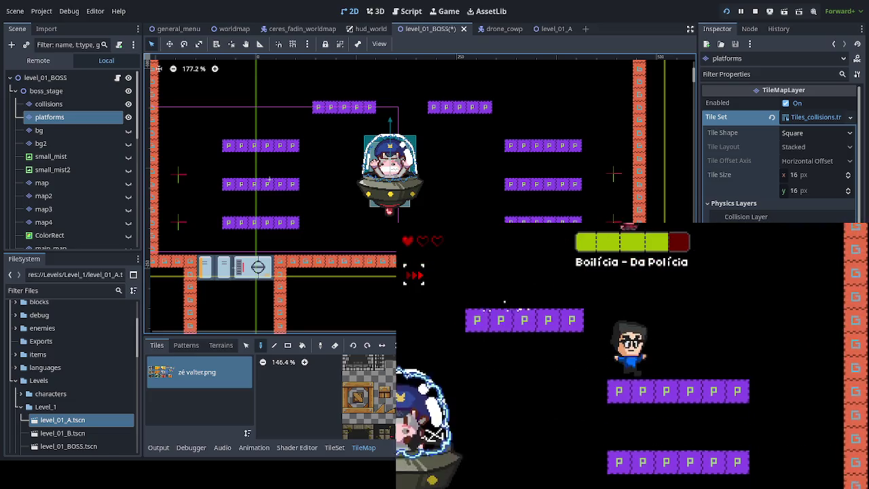
pyautogui.press('Escape')
pyautogui.press('F8')
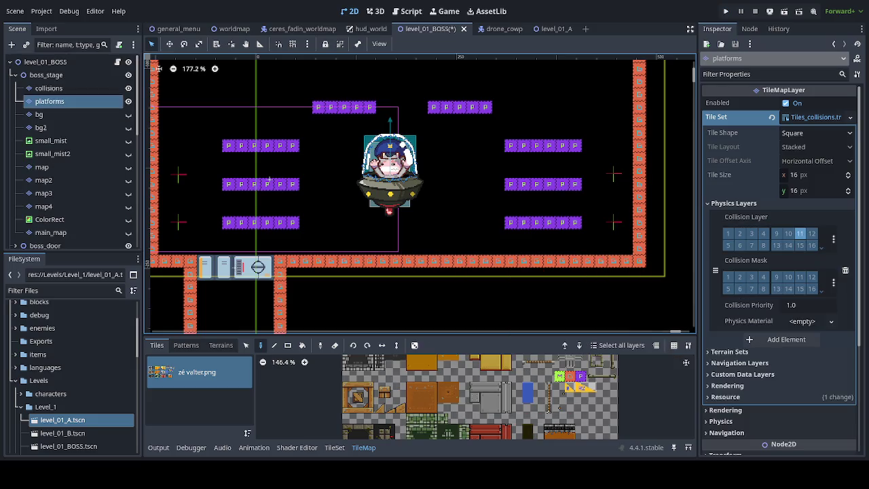
# - Save the boss level, toggle the collisions layer's visibility off and on, and switch to drone_cowp
pyautogui.click(98, 88)
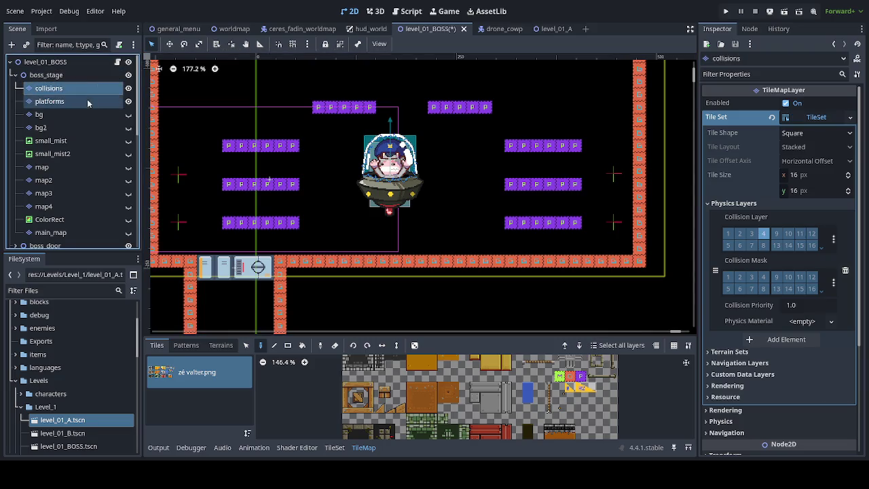
pyautogui.hotkey('ctrl', 's')
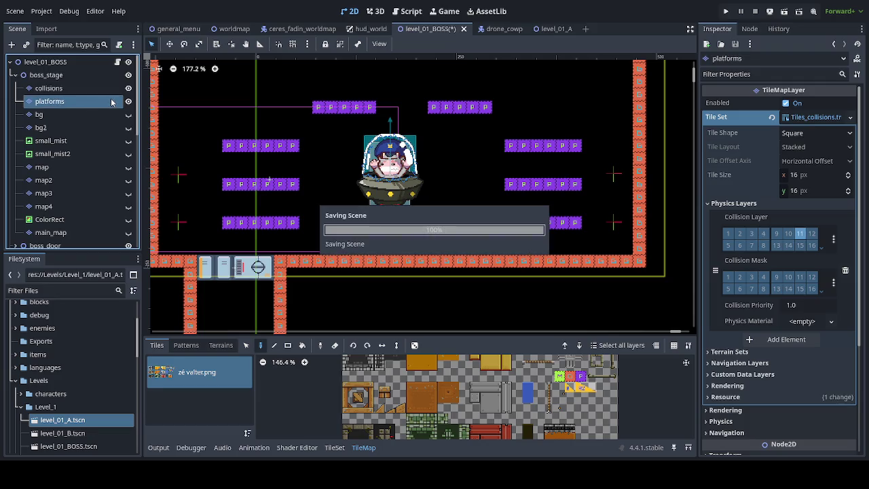
pyautogui.hotkey('ctrl', 's')
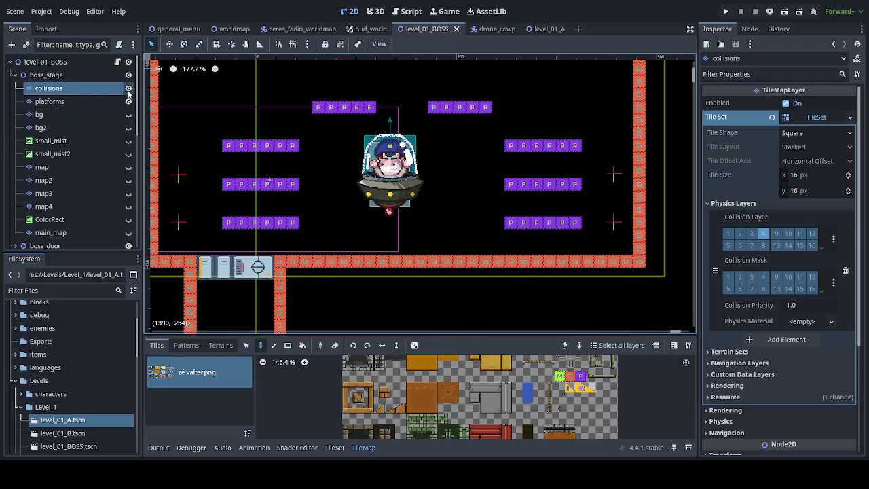
pyautogui.click(129, 88)
pyautogui.click(128, 88)
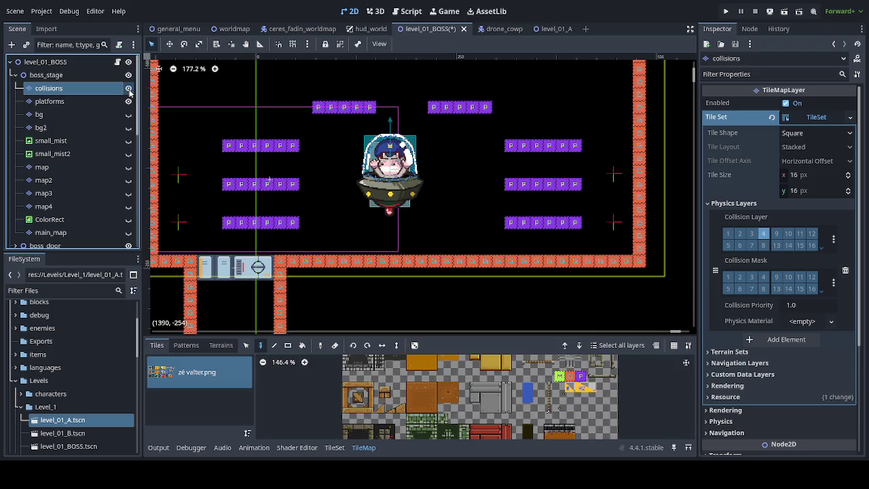
pyautogui.click(505, 30)
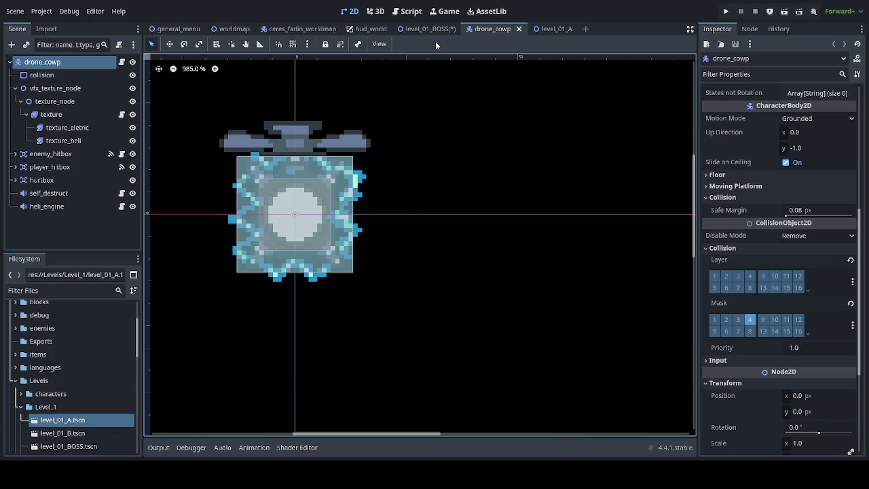
pyautogui.hotkey('ctrl', 's')
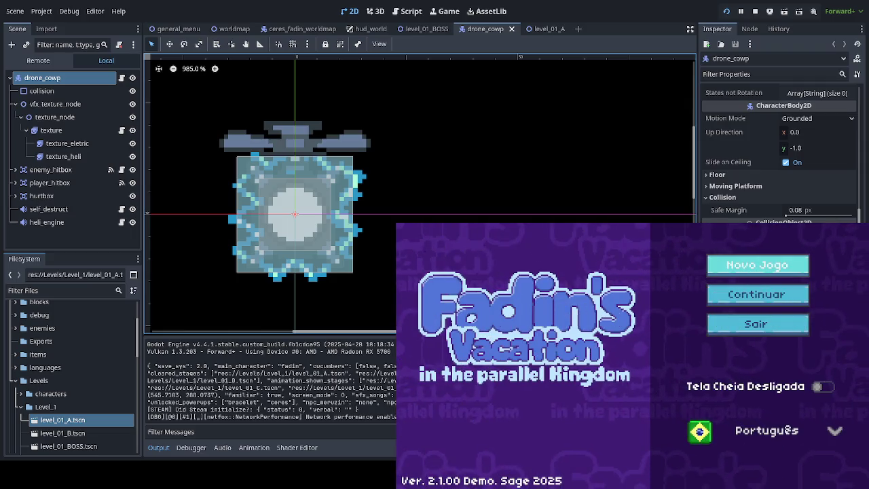
# - Continue the saved game, enter the boss level, and jump up through the platforms attacking drones
pyautogui.press('Return')
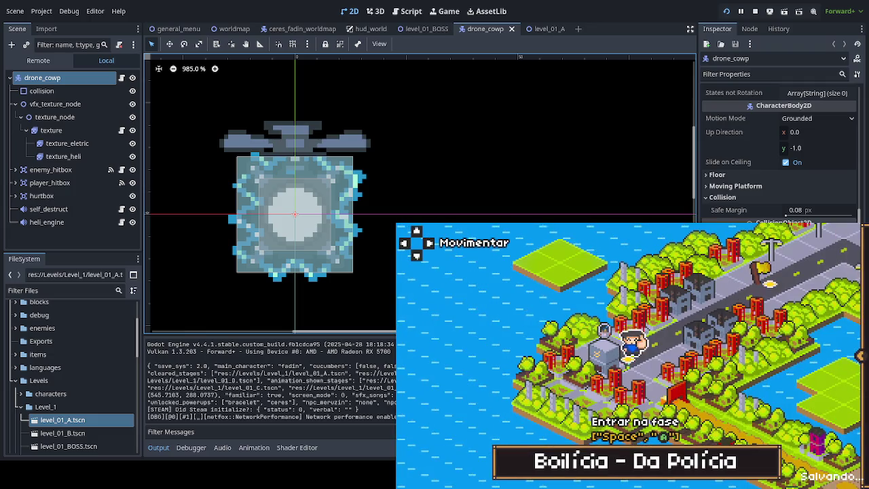
pyautogui.press('space')
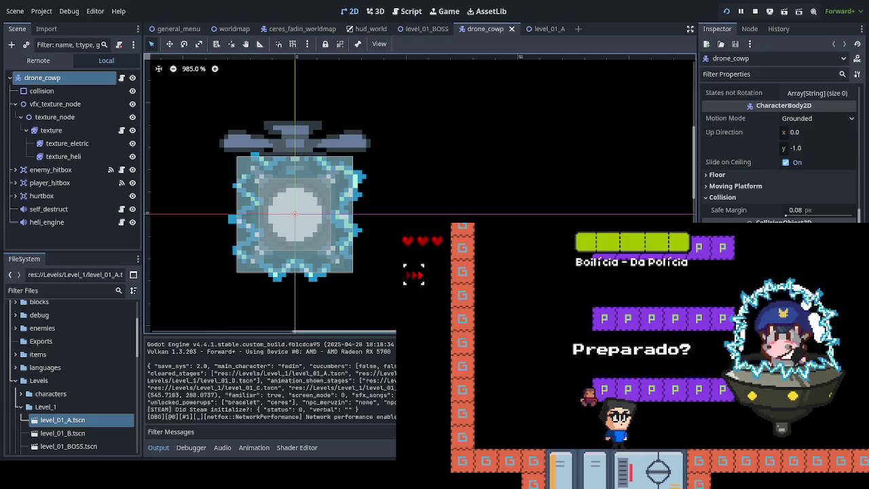
pyautogui.press('Down')
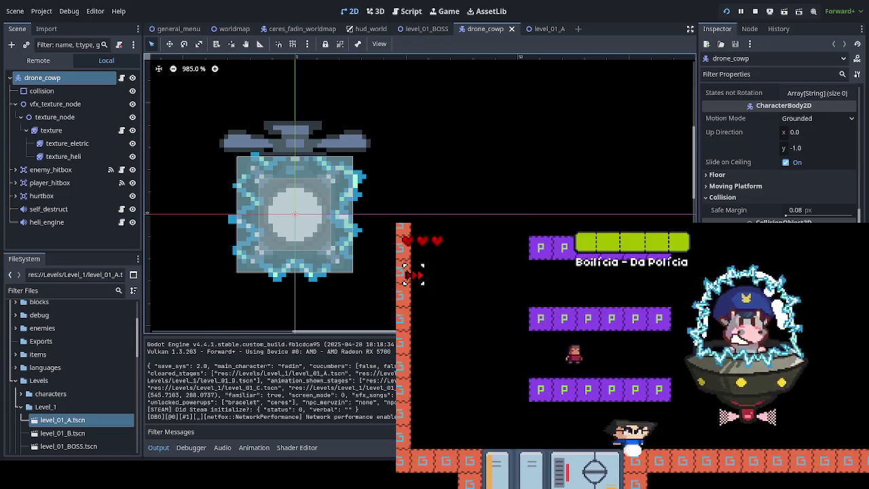
pyautogui.press('Right')
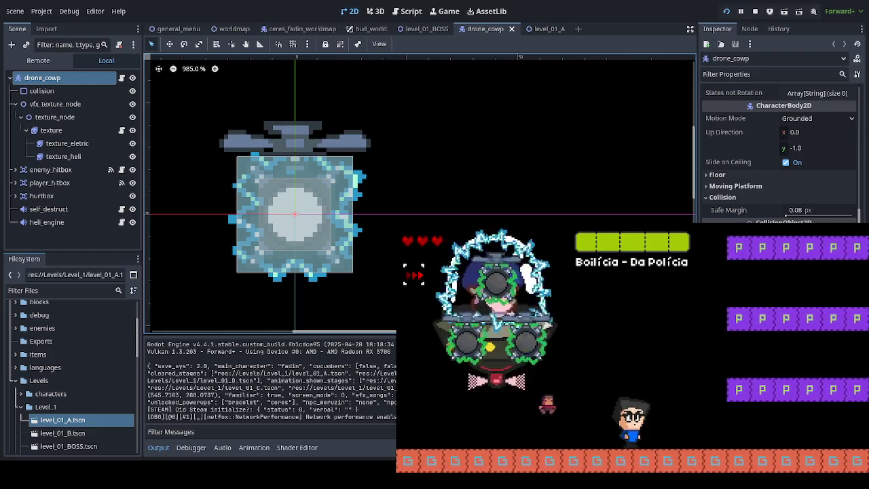
pyautogui.press('space')
pyautogui.press('space')
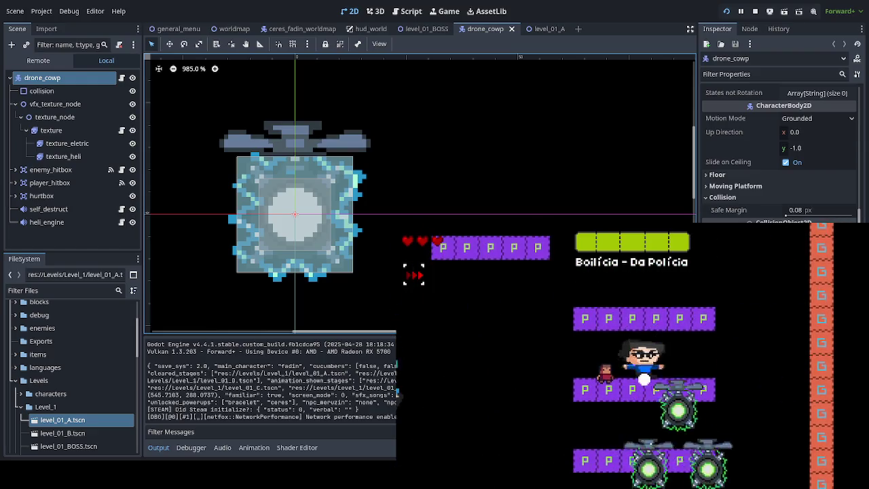
pyautogui.press('Right')
pyautogui.press('Left')
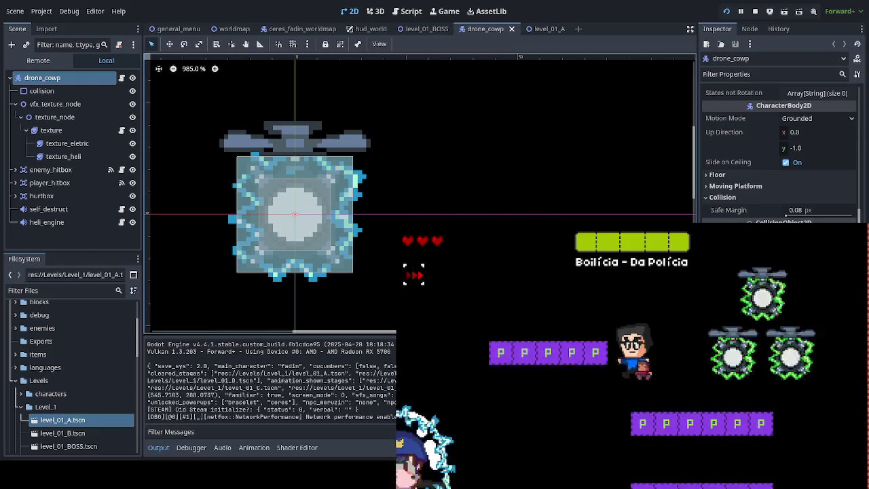
pyautogui.press('Right')
pyautogui.press('Right')
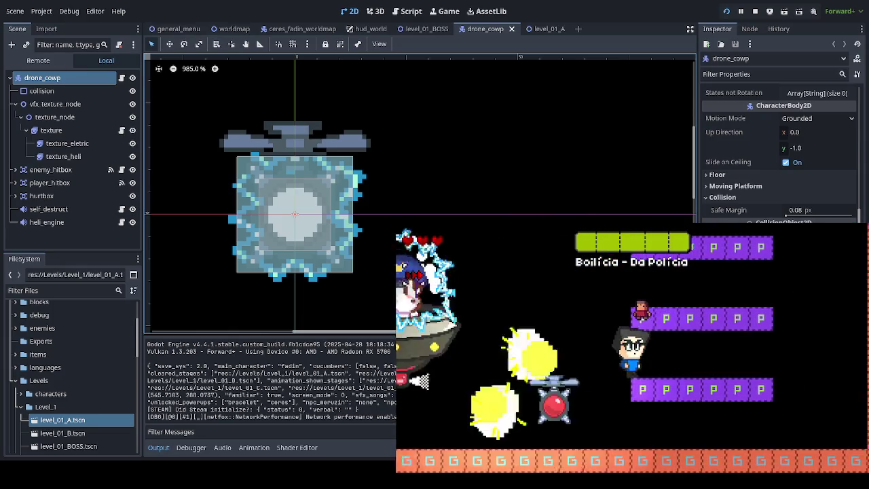
pyautogui.press('Right')
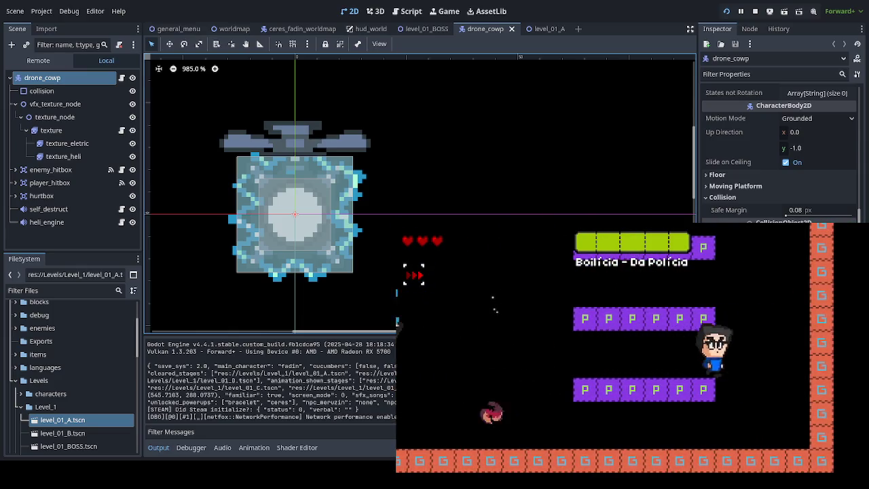
# - Evade the drones, chase the boss along the floor, then close the game window with F8
pyautogui.press('space')
pyautogui.press('Left')
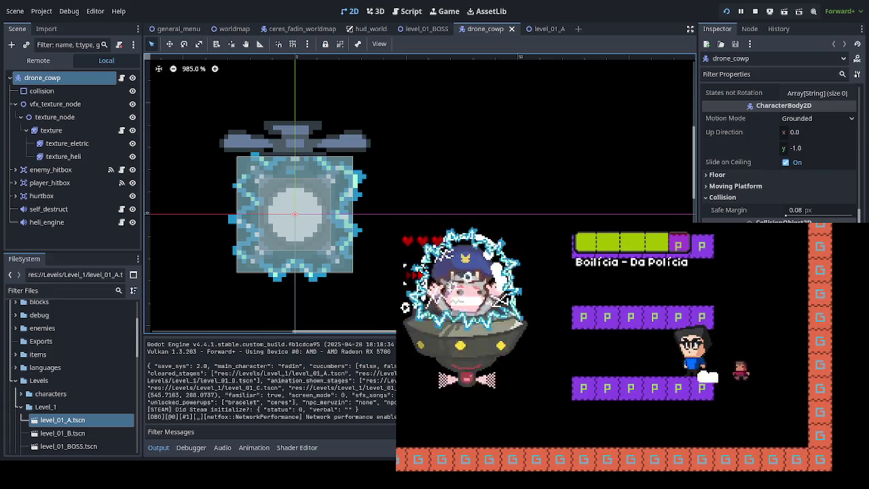
pyautogui.press('Left')
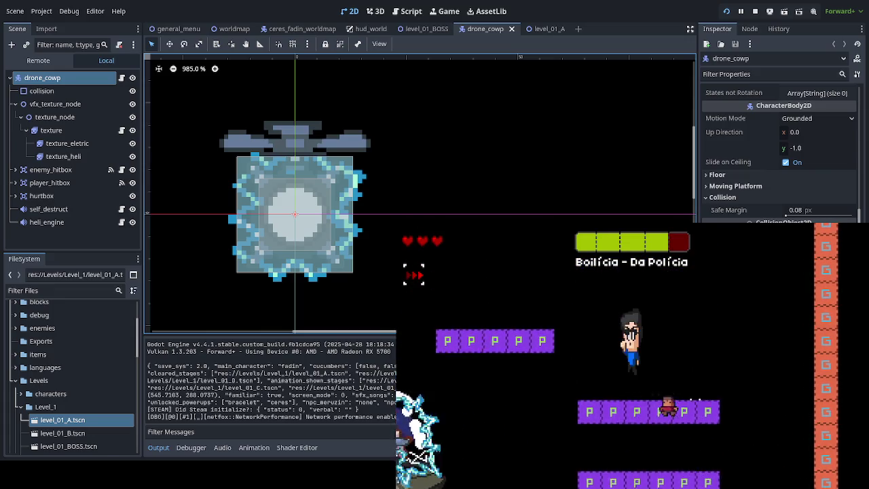
pyautogui.press('Left')
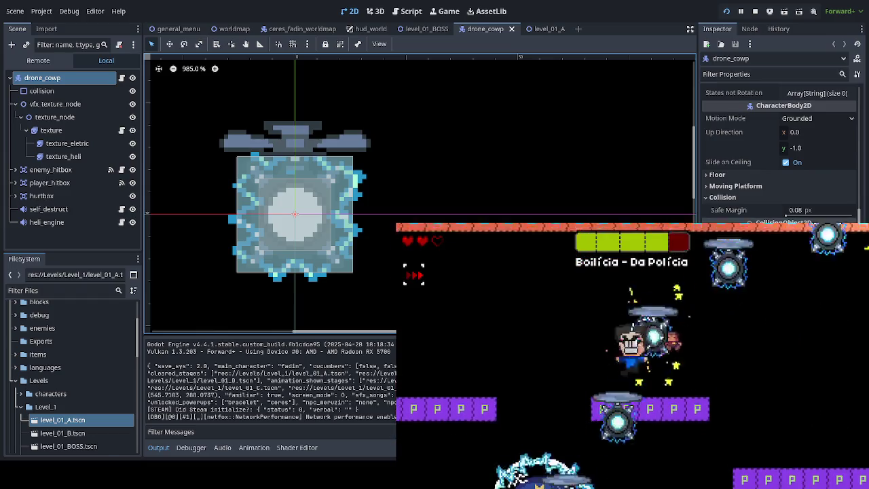
pyautogui.press('Right')
pyautogui.press('Right')
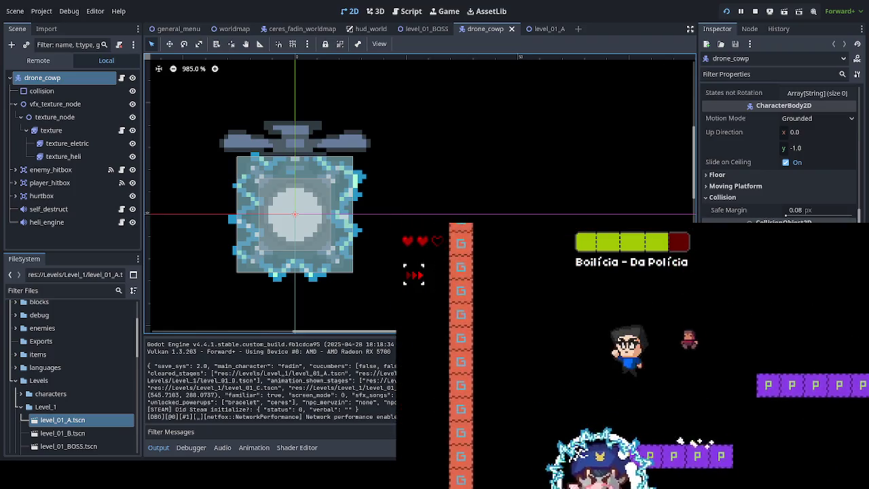
pyautogui.press('Left')
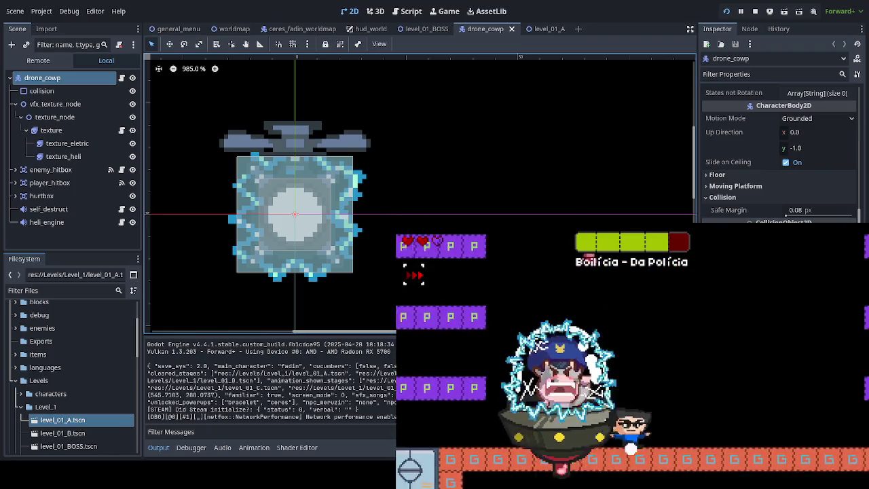
pyautogui.press('Right')
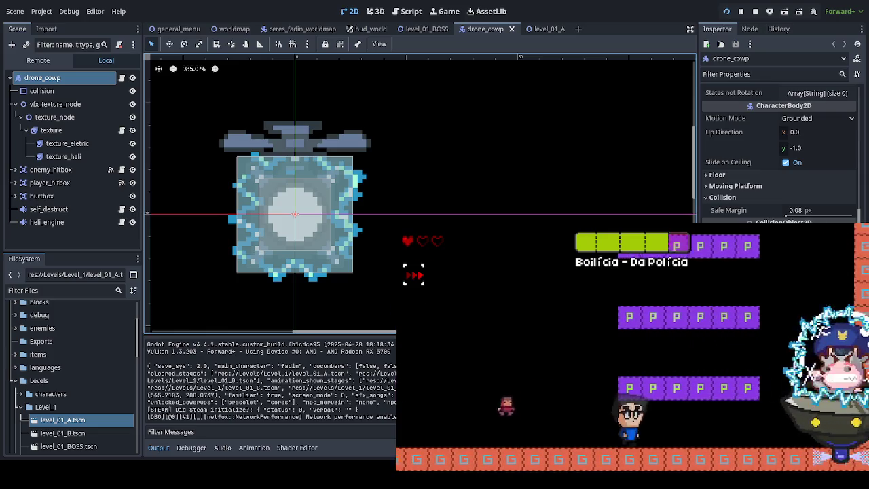
pyautogui.press('Left')
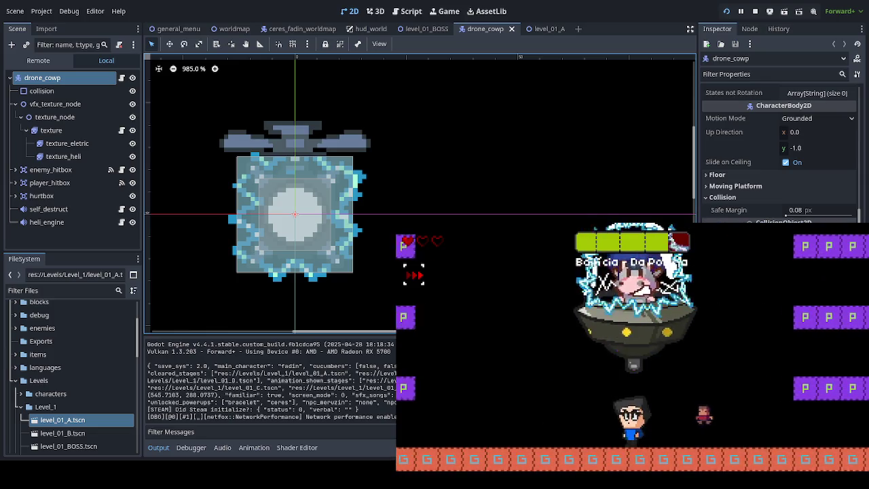
pyautogui.press('Right')
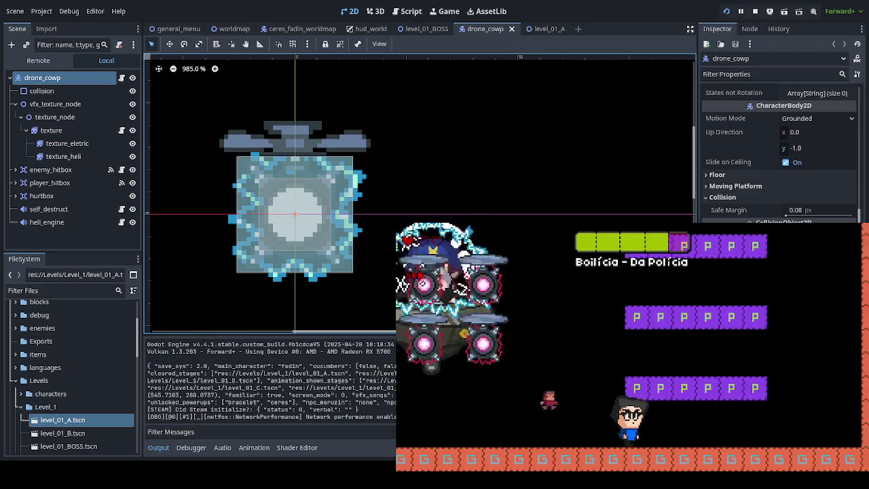
pyautogui.press('space')
pyautogui.press('space')
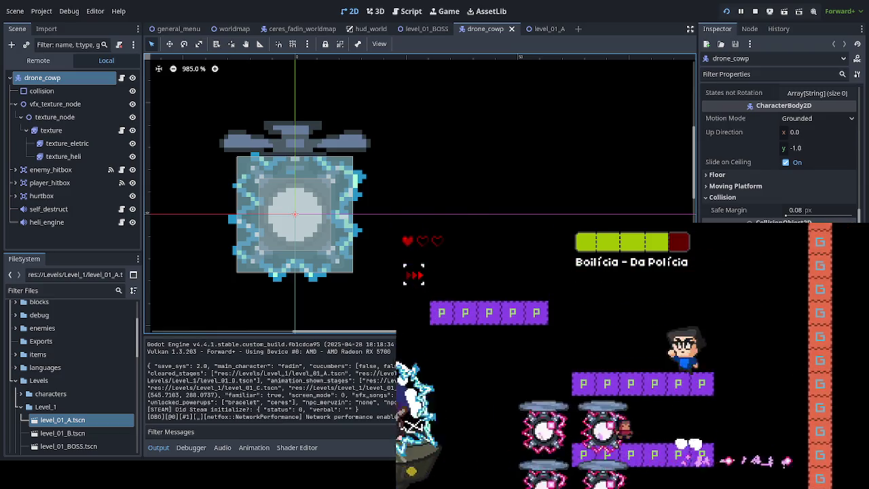
pyautogui.press('F8')
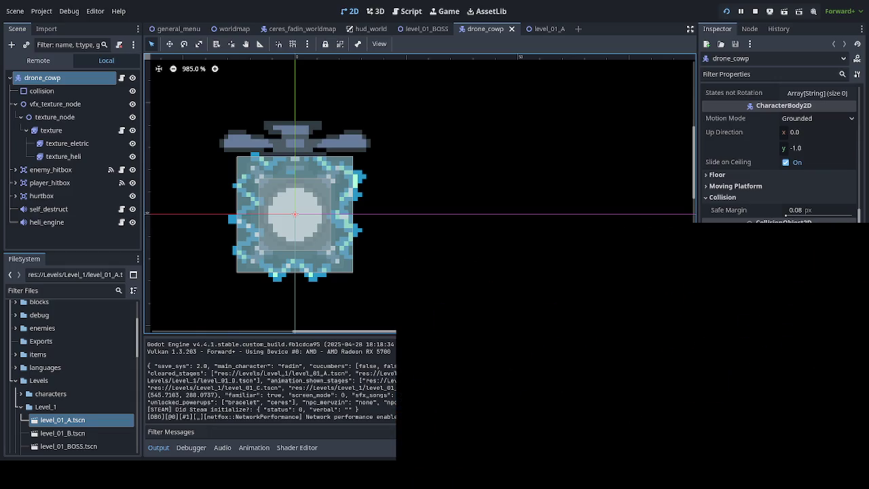
# - In the restarted fight, walk toward the boss and jump onto the purple platforms
pyautogui.press('Right')
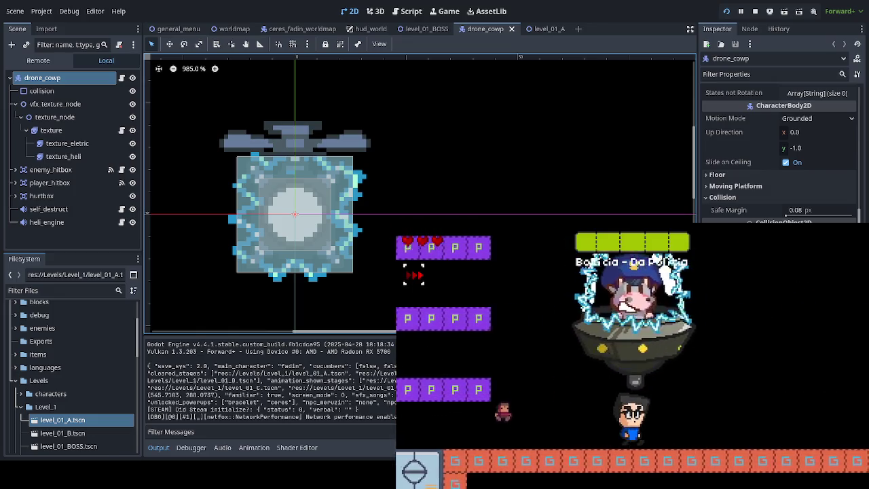
pyautogui.press('space')
pyautogui.press('space')
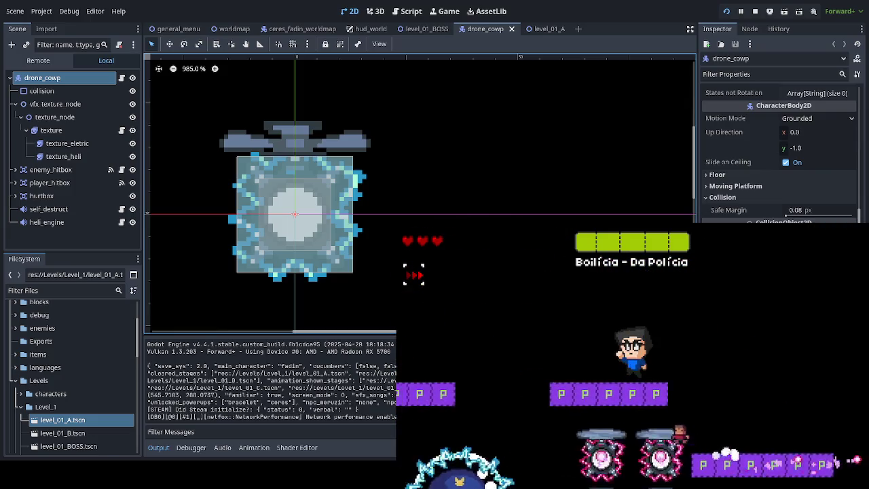
pyautogui.press('space')
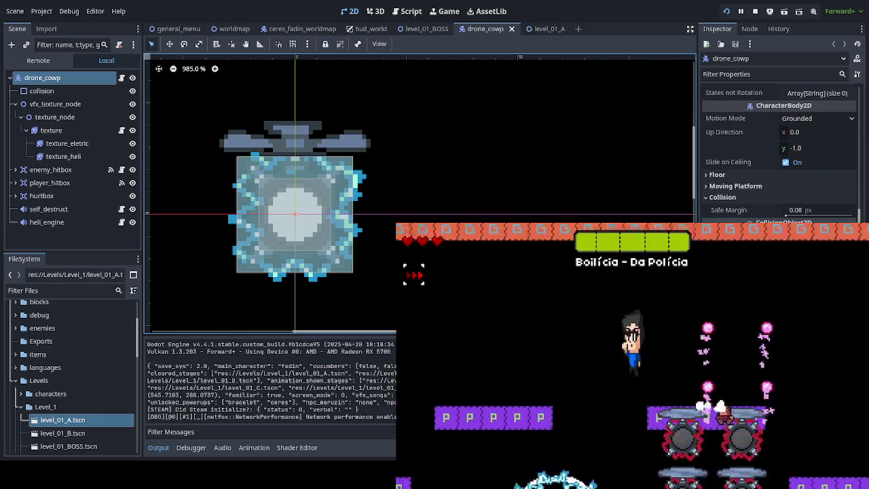
pyautogui.press('Left')
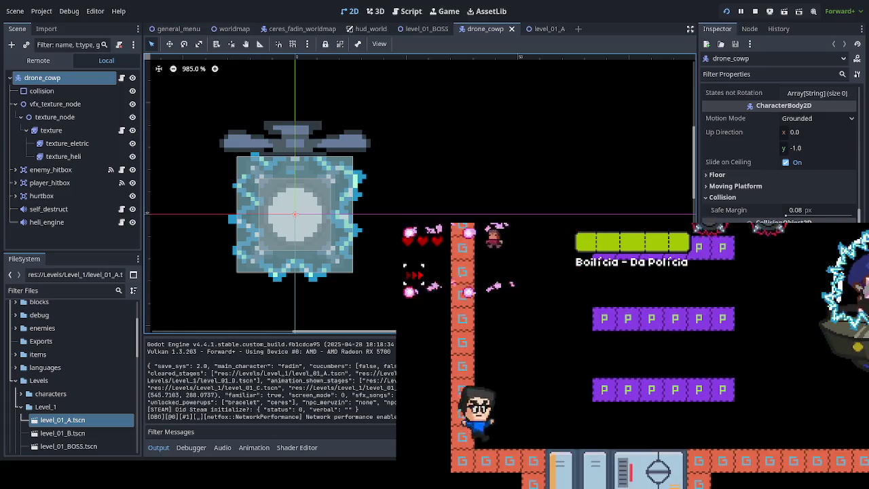
pyautogui.press('Right')
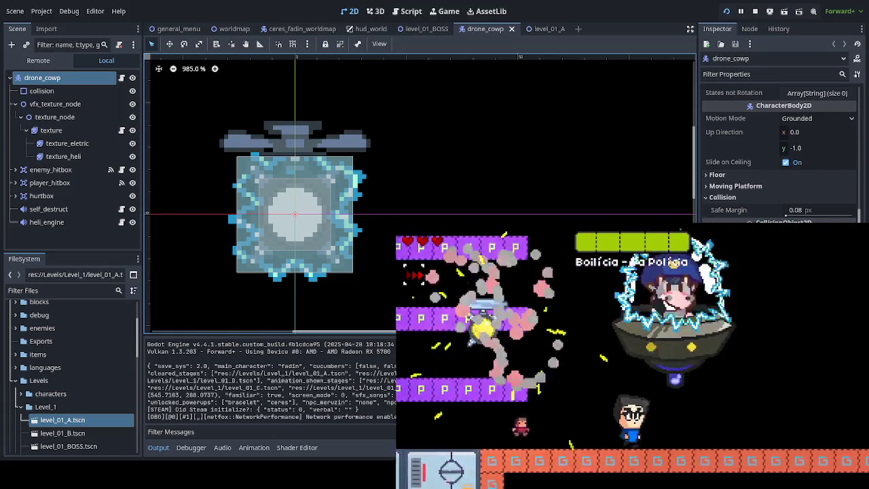
pyautogui.press('space')
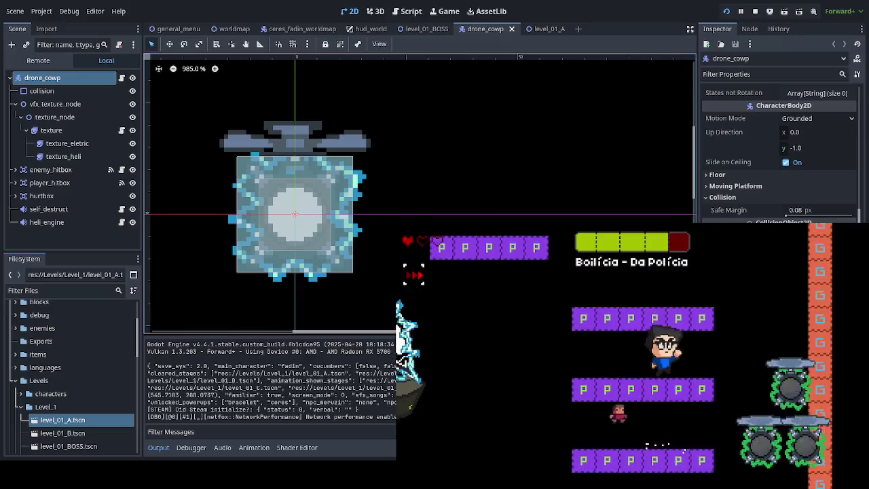
pyautogui.press('space')
pyautogui.press('Right')
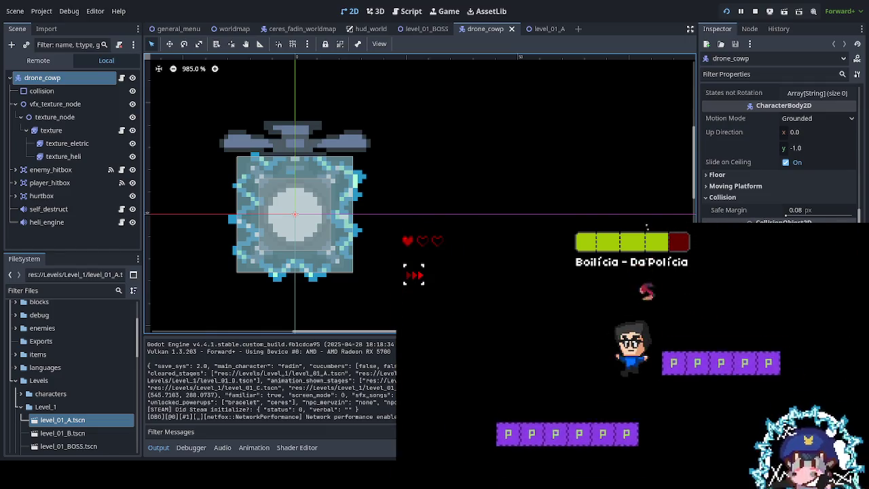
# - Keep jumping across the arena toward the rising boss, wearing its health bar down to three segments
pyautogui.press('Left')
pyautogui.press('Right')
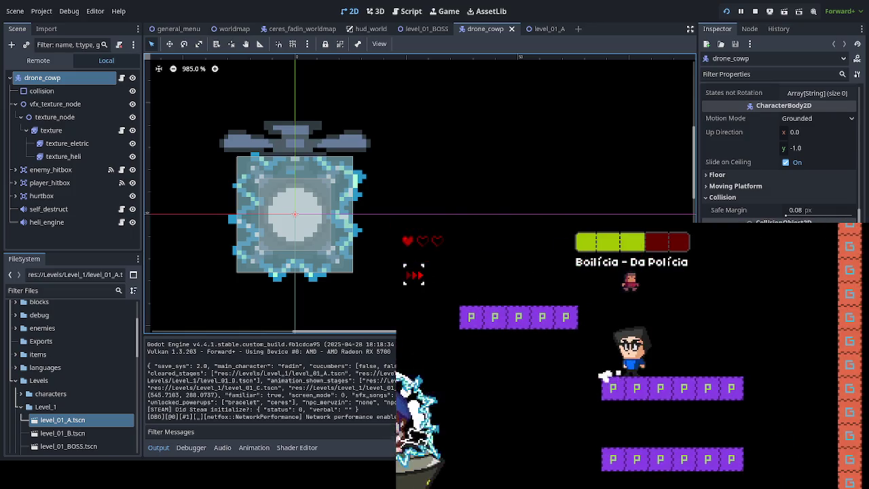
pyautogui.press('Right')
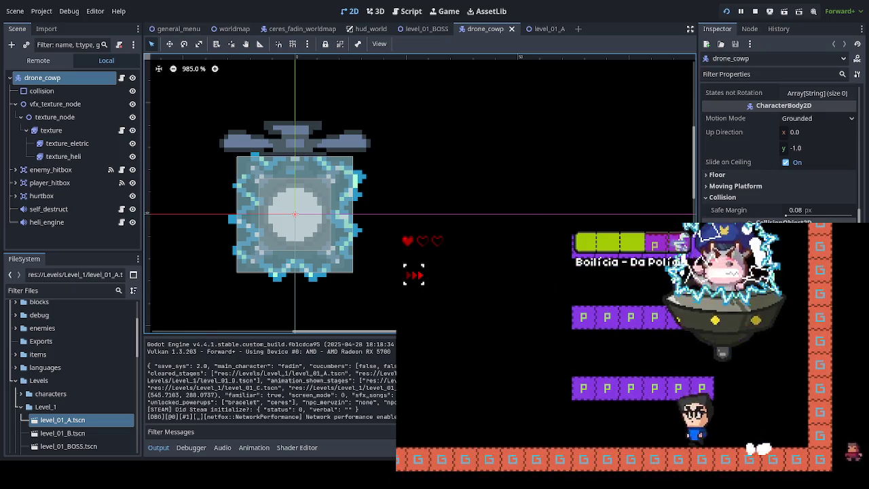
pyautogui.press('Right')
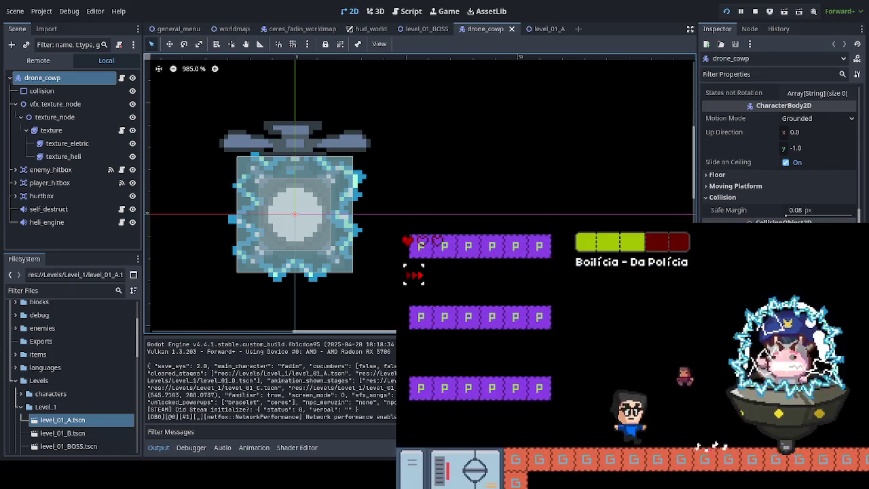
pyautogui.press('space')
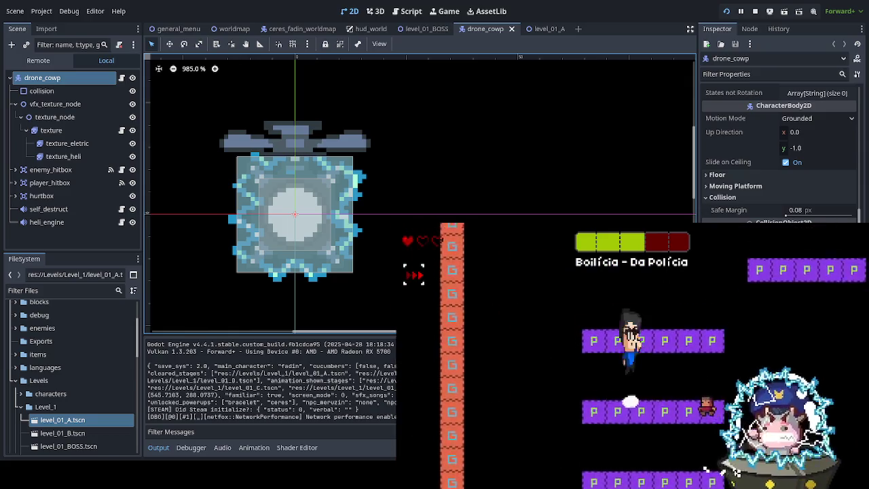
pyautogui.press('space')
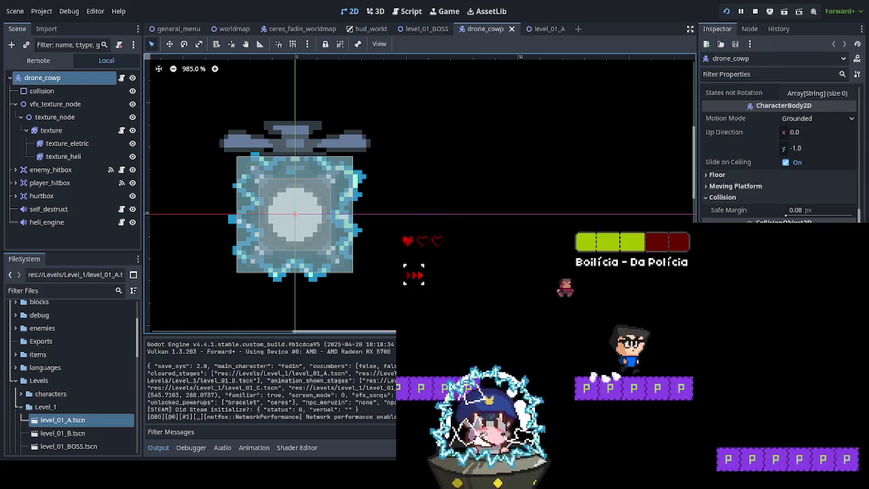
pyautogui.press('space')
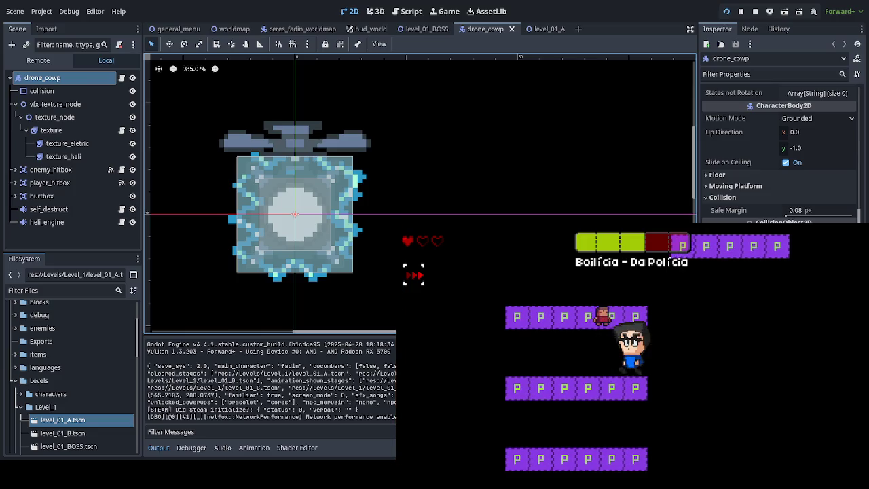
pyautogui.press('Left')
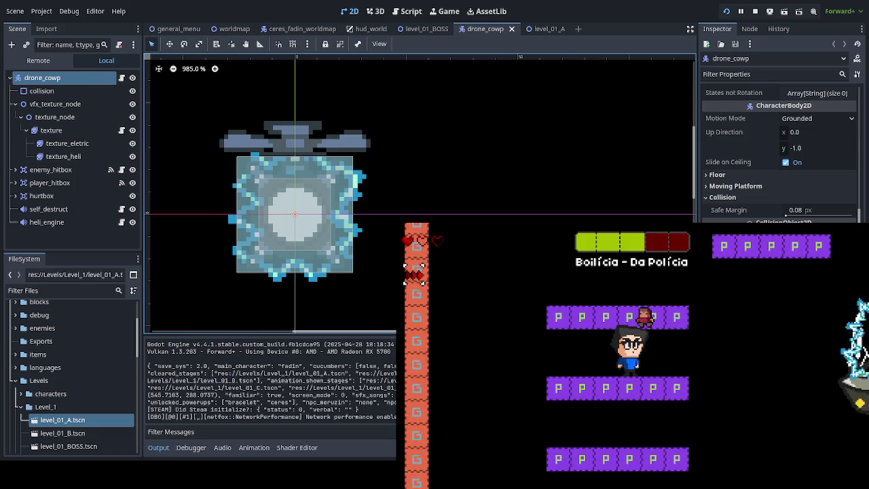
pyautogui.press('Left')
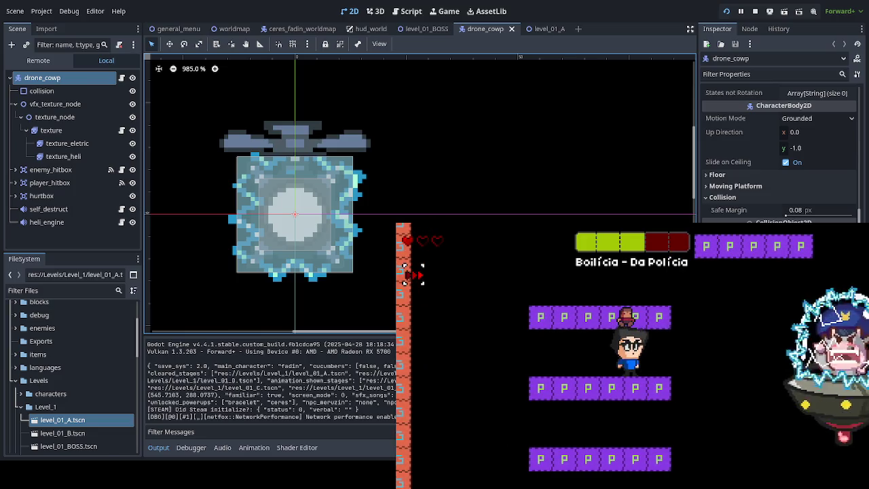
pyautogui.press('Right')
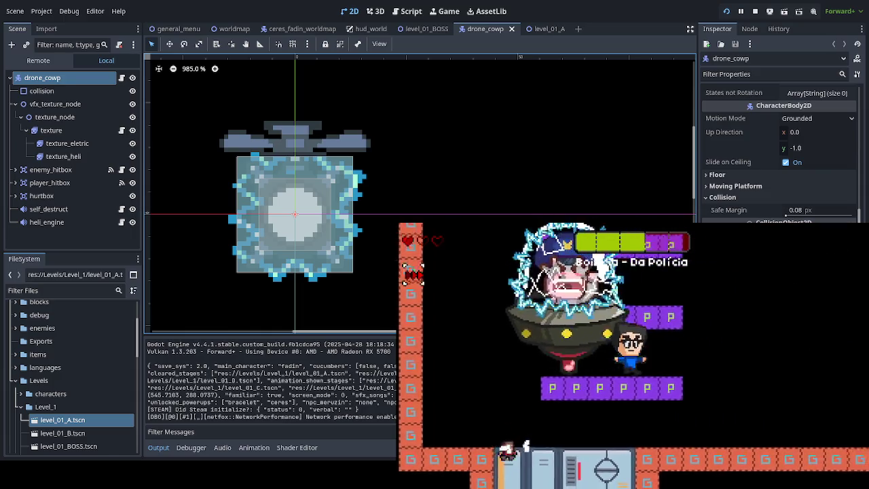
pyautogui.press('Right')
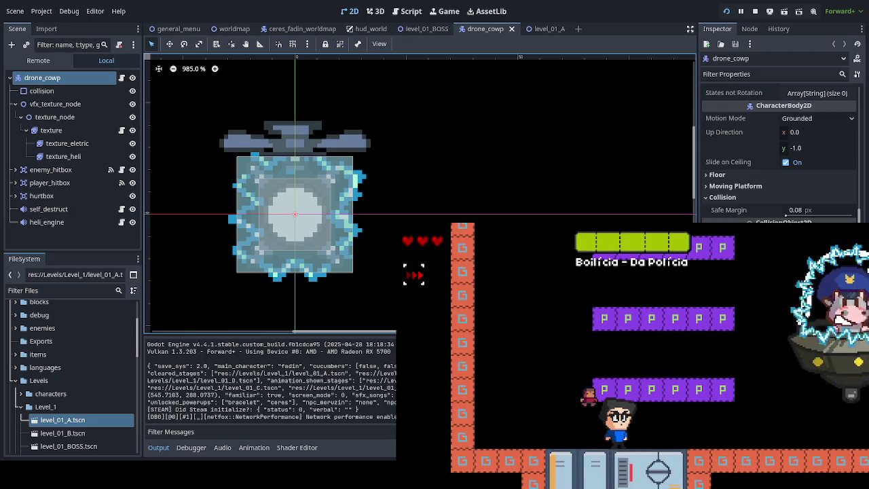
# - Jump between the purple platforms, drop to the floor, climb back and dodge the boss's laser
pyautogui.press('Right')
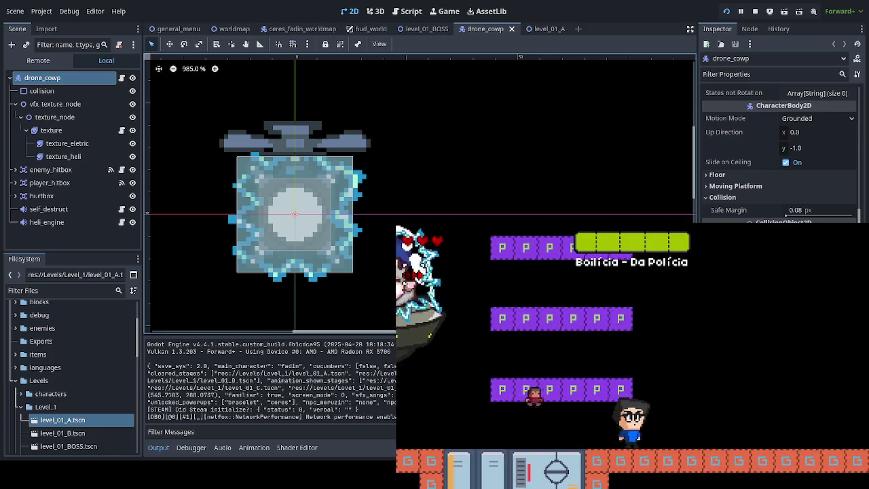
pyautogui.press('space')
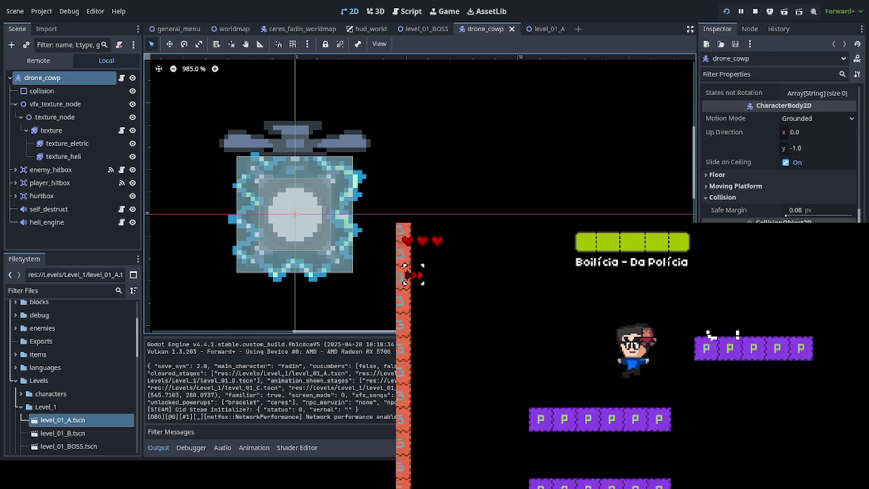
pyautogui.press('Left')
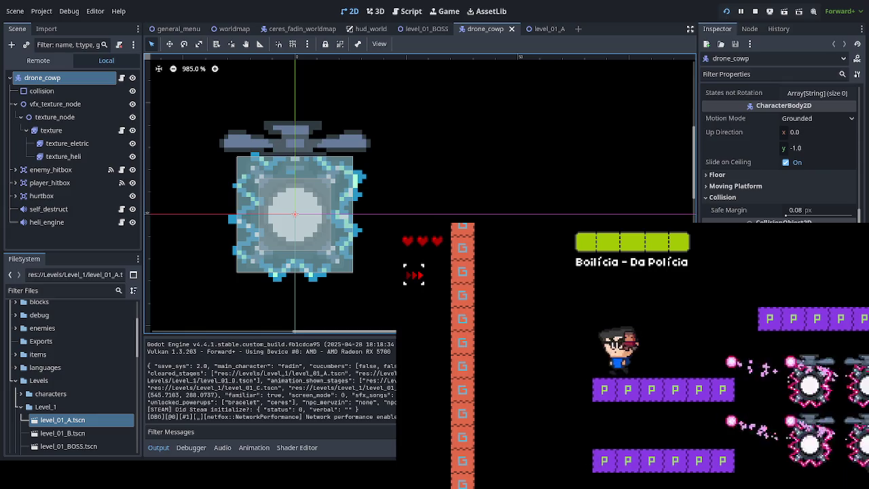
pyautogui.press('Down')
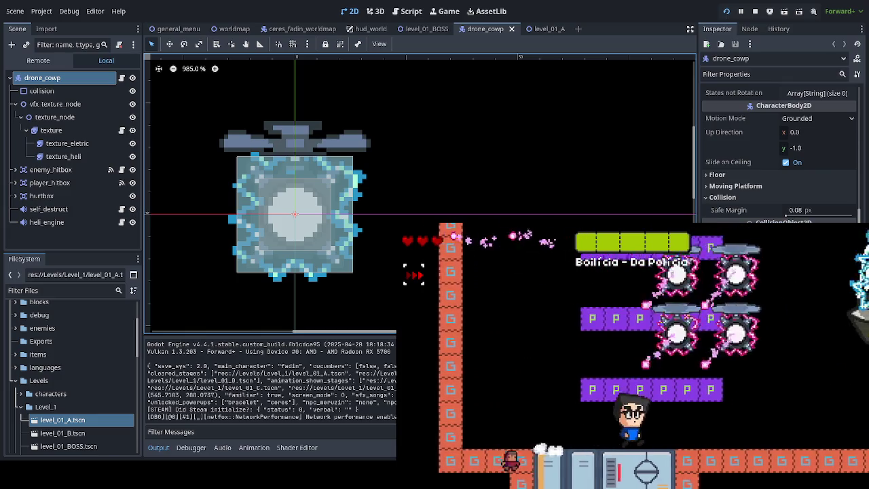
pyautogui.press('Right')
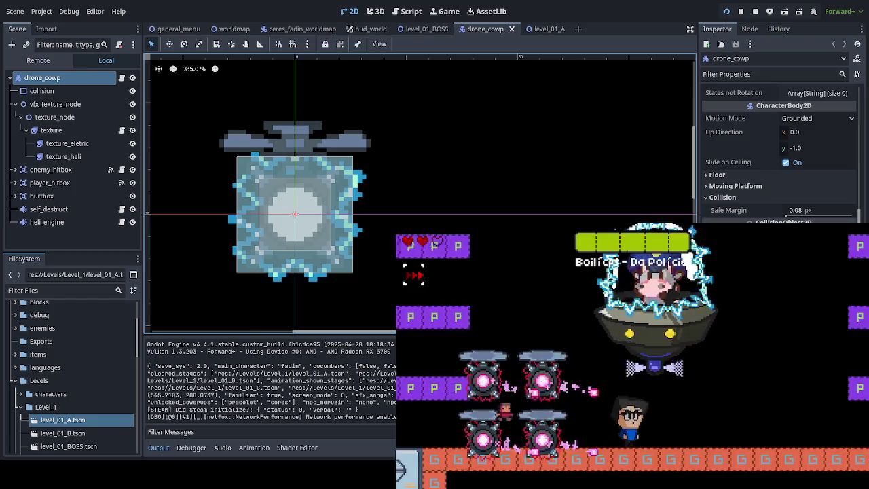
pyautogui.press('space')
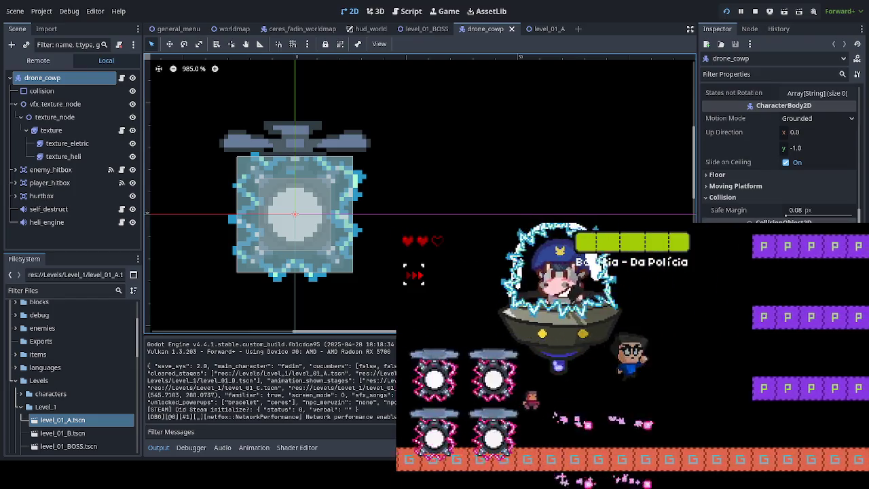
pyautogui.press('Left')
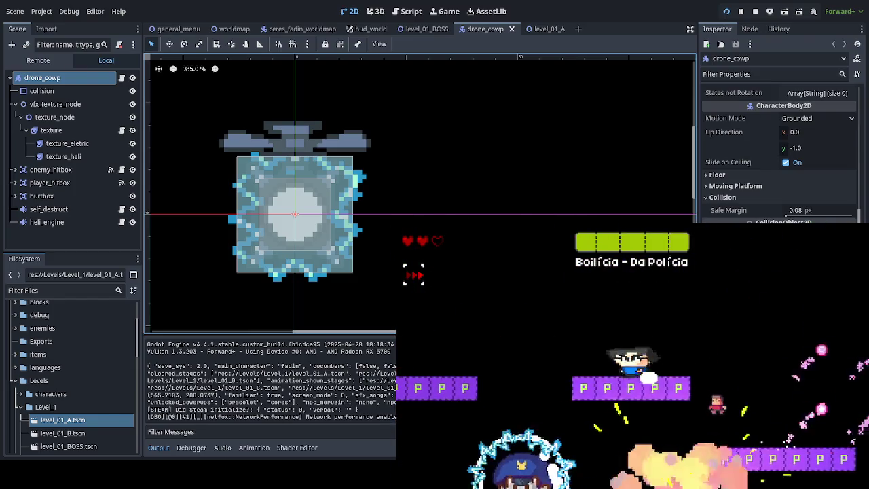
pyautogui.press('Left')
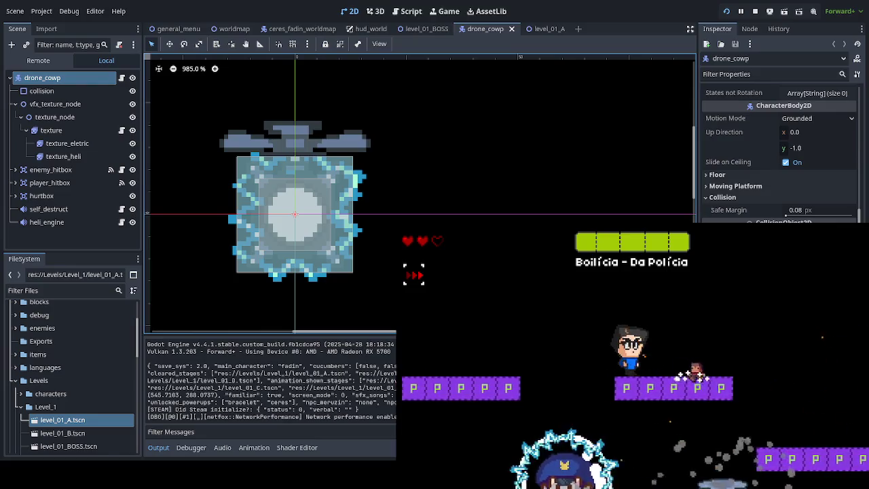
pyautogui.press('Right')
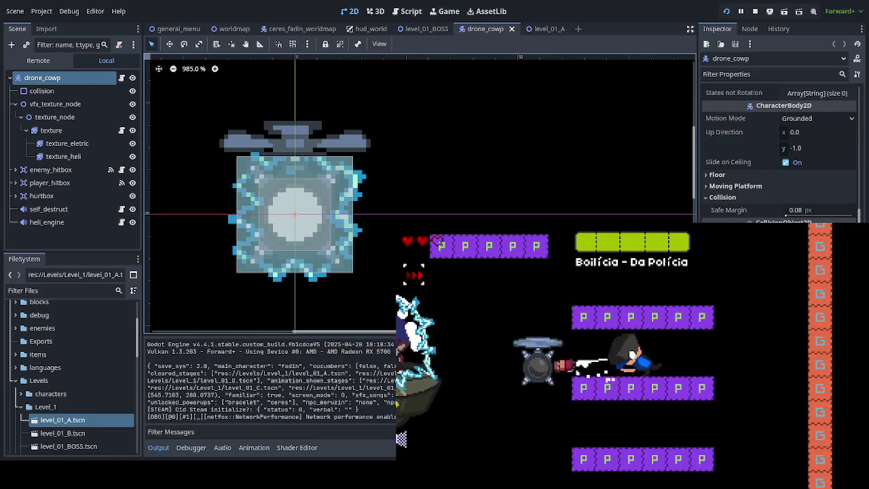
pyautogui.press('Left')
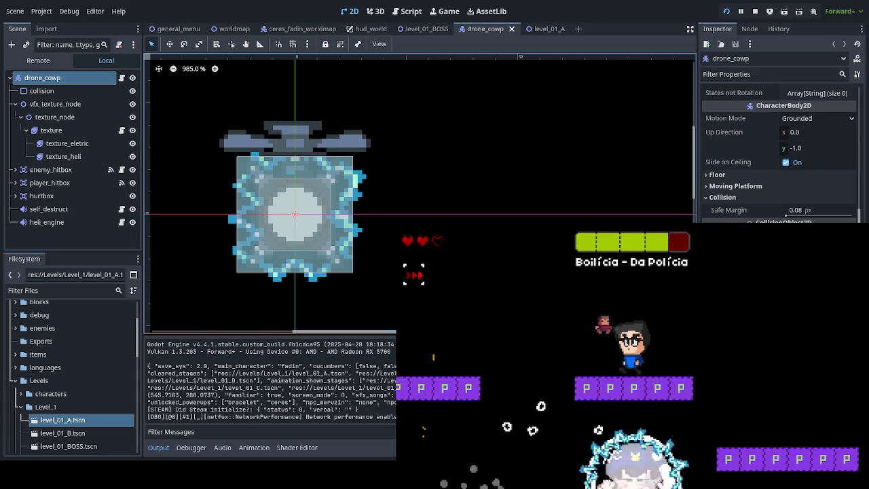
pyautogui.press('space')
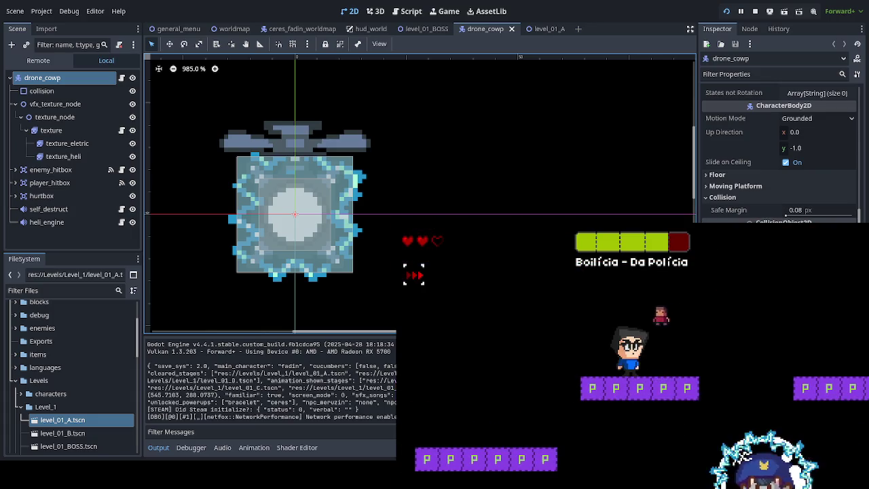
# - Drop to the lower floor, run at the boss and leap across the upper purple platforms
pyautogui.press('Left')
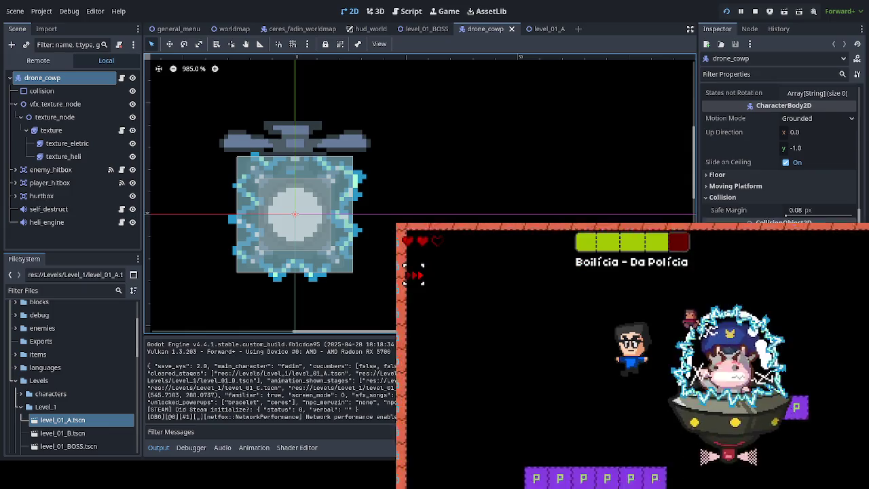
pyautogui.press('Left')
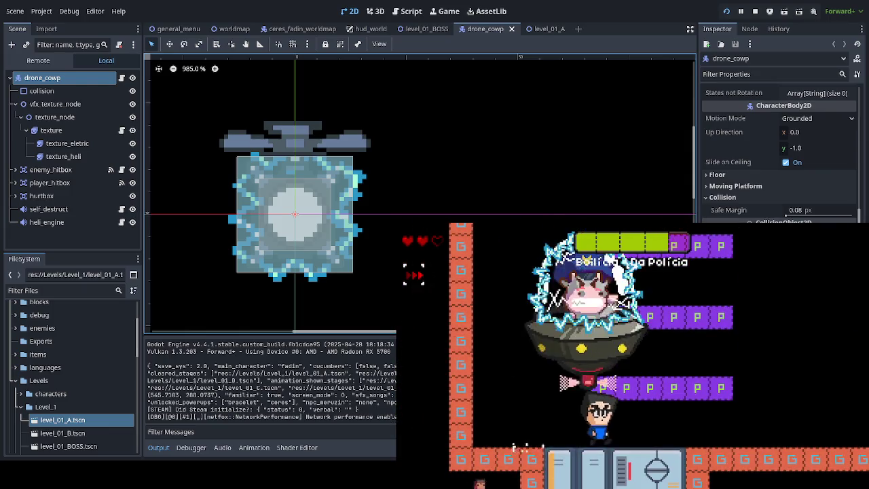
pyautogui.press('Right')
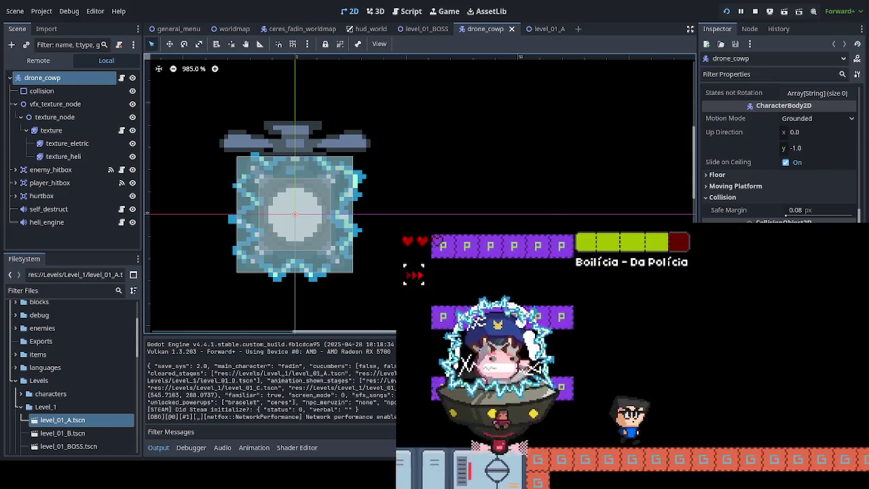
pyautogui.press('space')
pyautogui.press('Right')
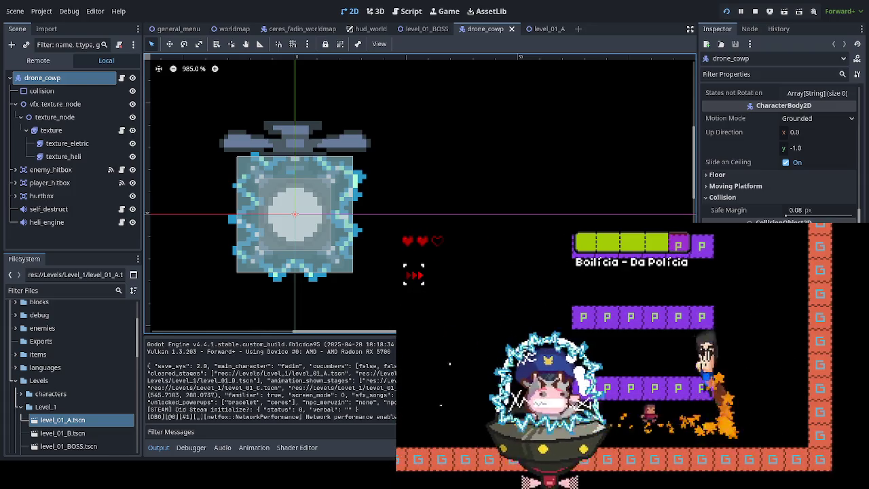
pyautogui.press('space')
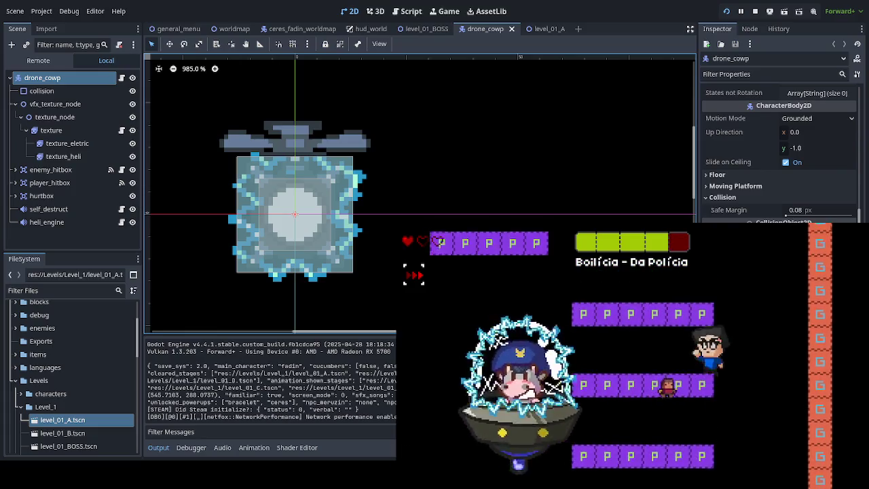
pyautogui.press('Left')
pyautogui.press('space')
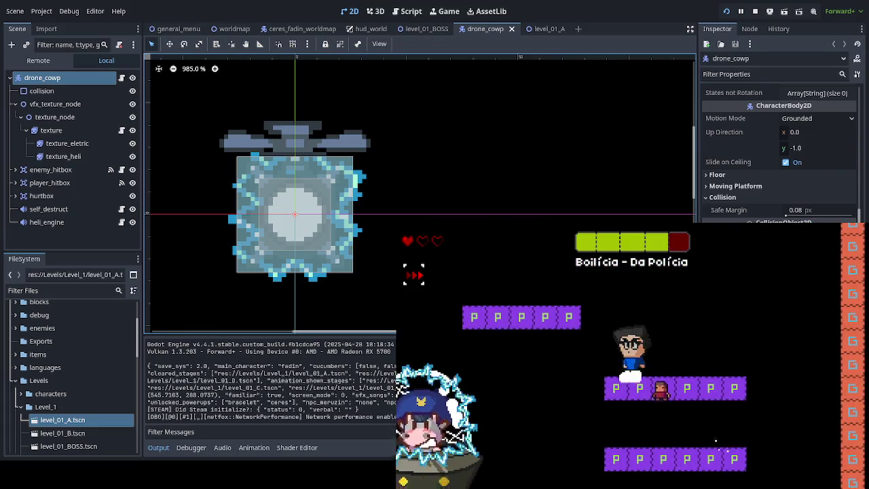
pyautogui.press('Left')
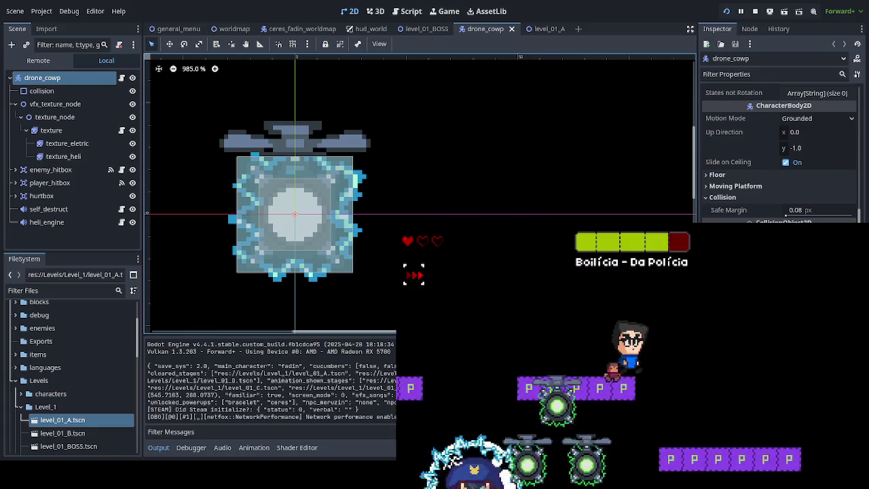
pyautogui.press('Right')
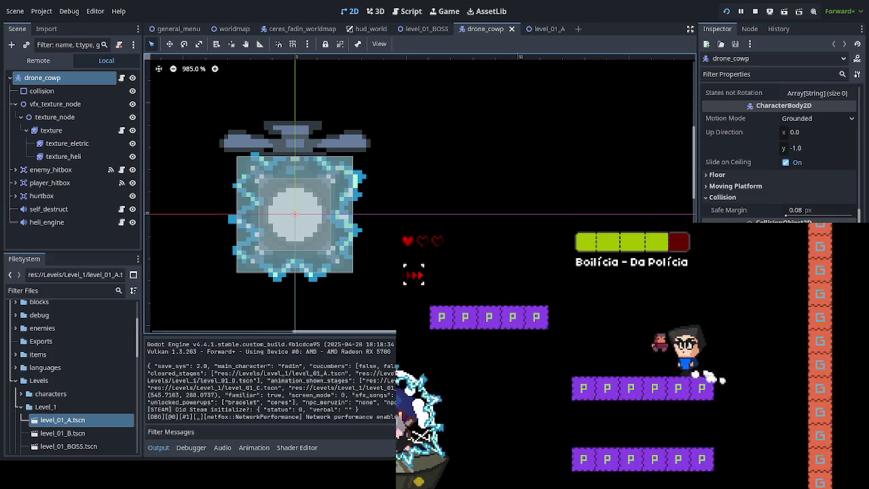
pyautogui.press('Right')
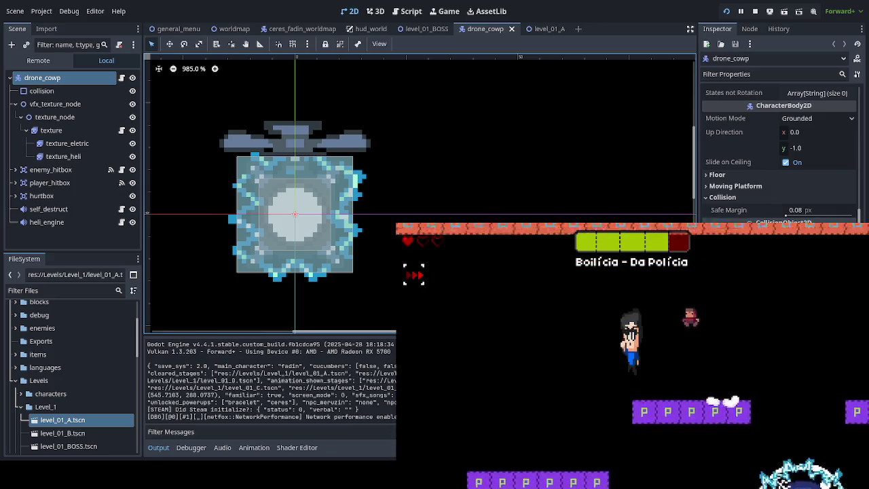
pyautogui.press('Left')
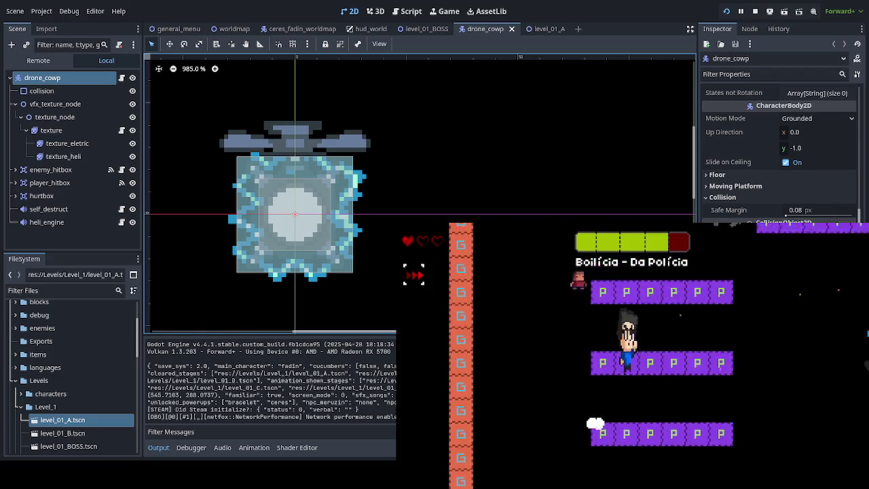
pyautogui.press('Up')
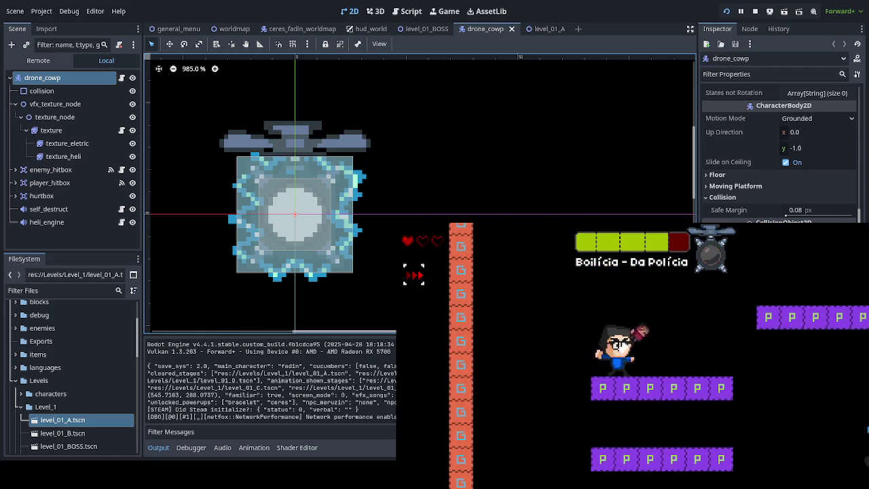
pyautogui.press('Right')
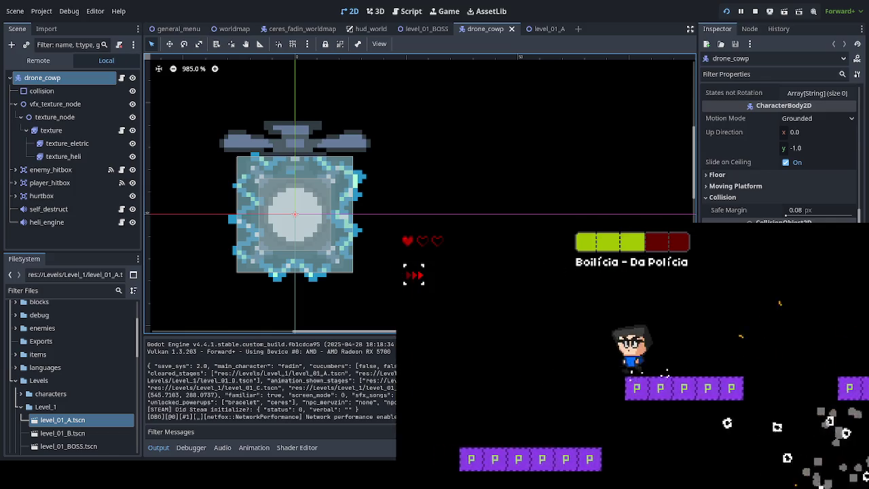
# - Drop through to the lower platform, dash along it and jump back onto a purple platform
pyautogui.press('Left')
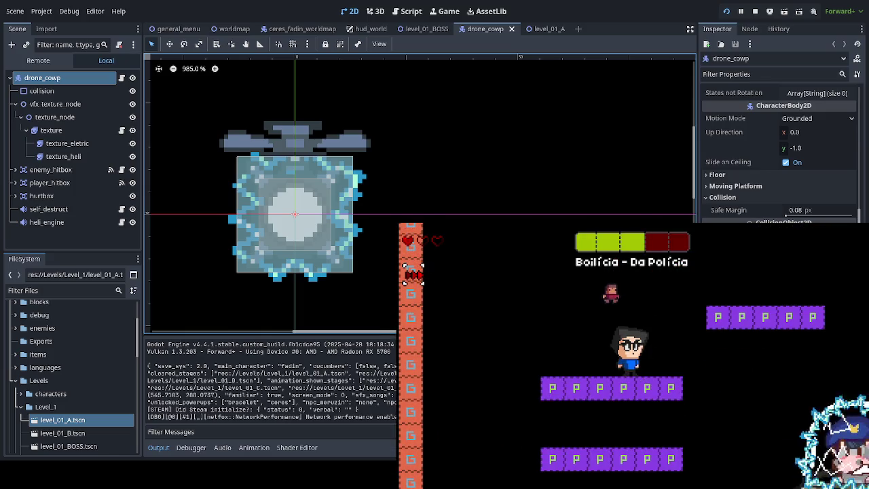
pyautogui.press('Down')
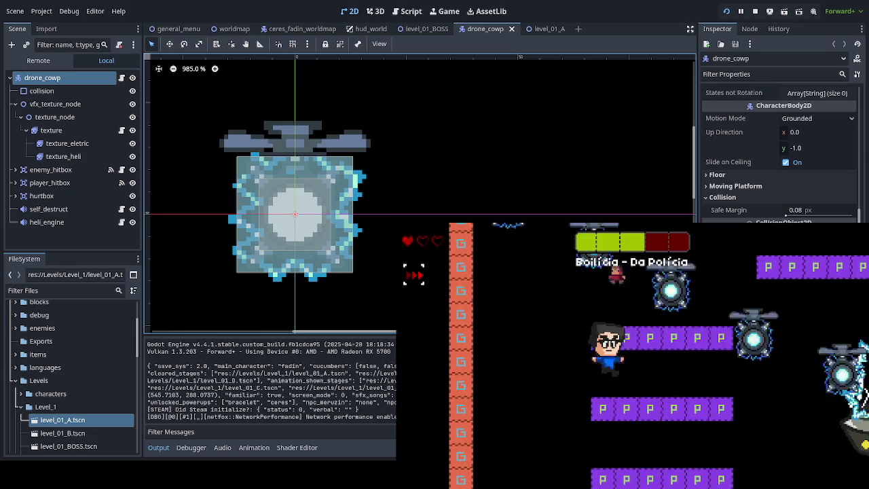
pyautogui.press('Right')
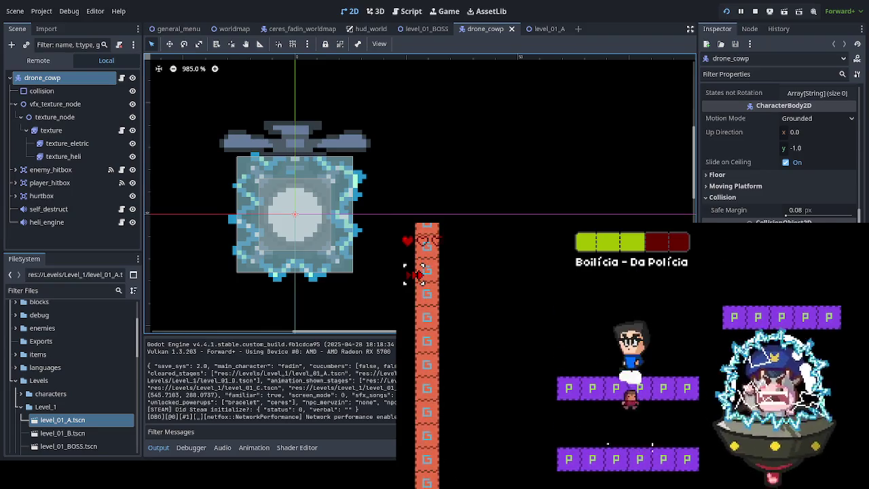
pyautogui.press('Left')
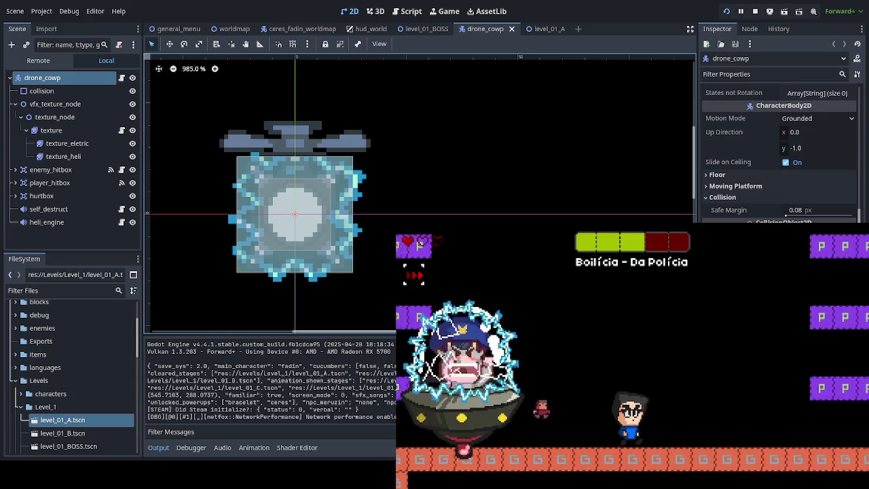
pyautogui.press('Right')
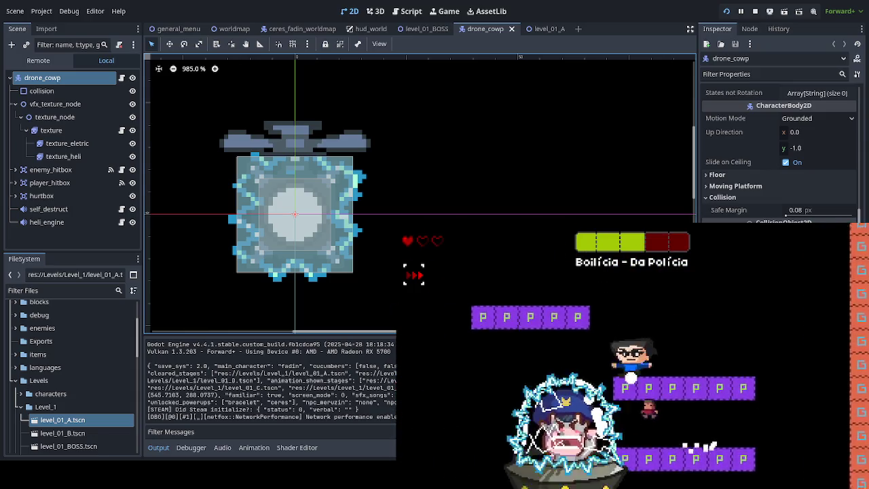
pyautogui.press('Right')
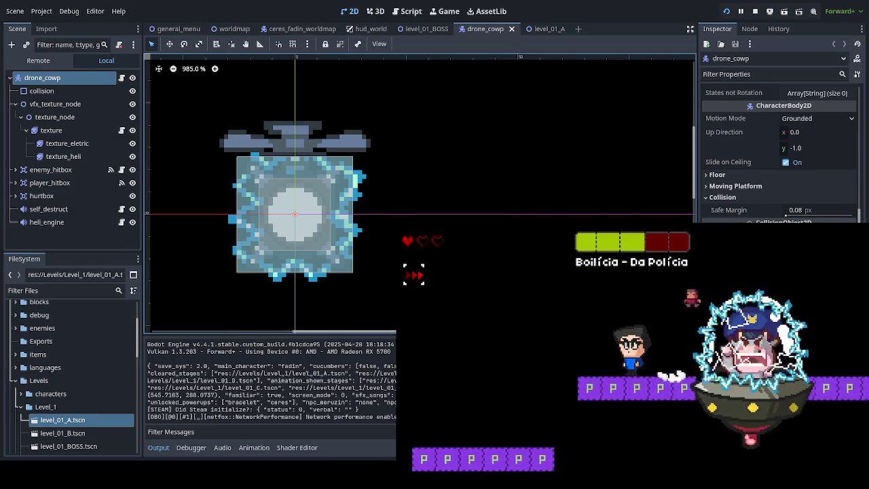
pyautogui.press('space')
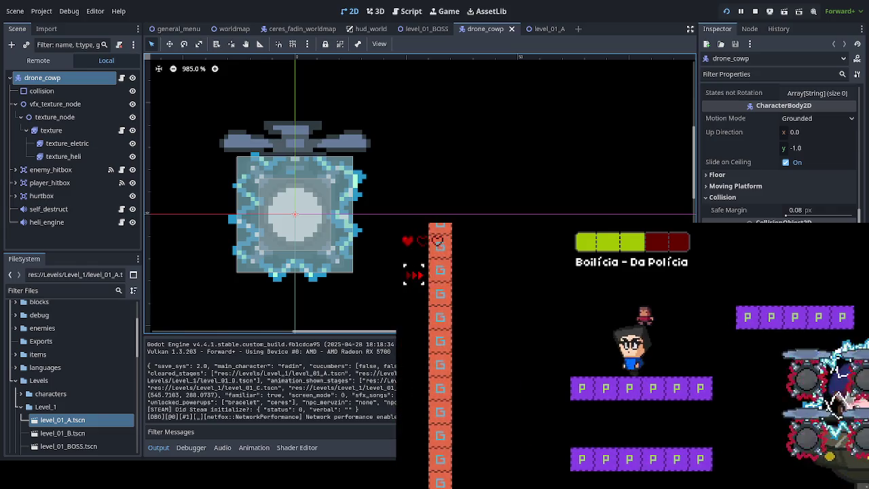
pyautogui.press('Left')
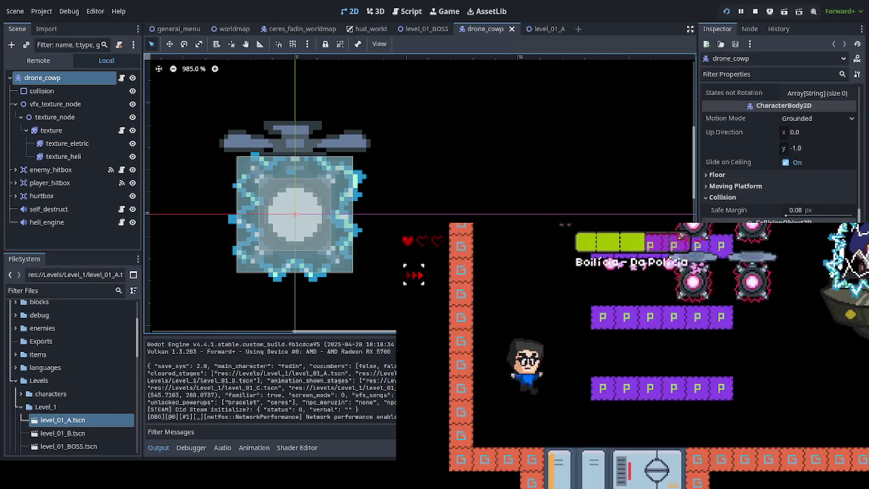
pyautogui.press('Right')
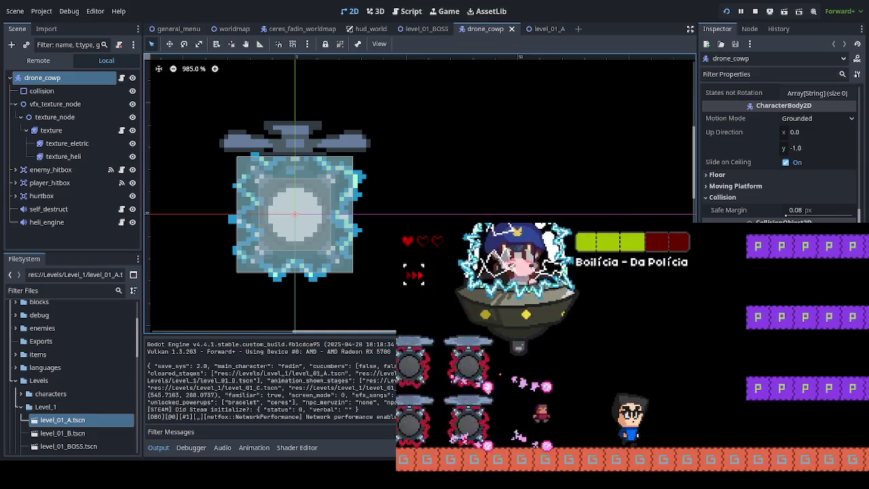
pyautogui.press('space')
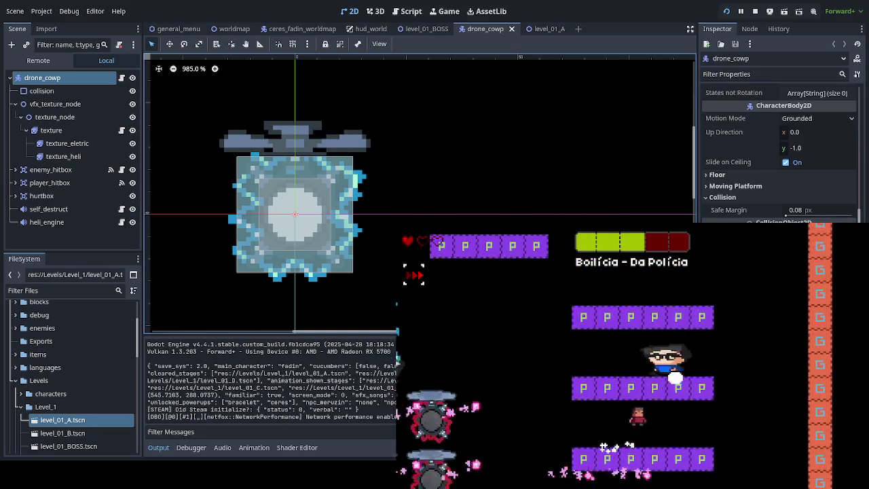
# - Keep hopping left and right across the arena platforms up to the upper platform
pyautogui.press('Left')
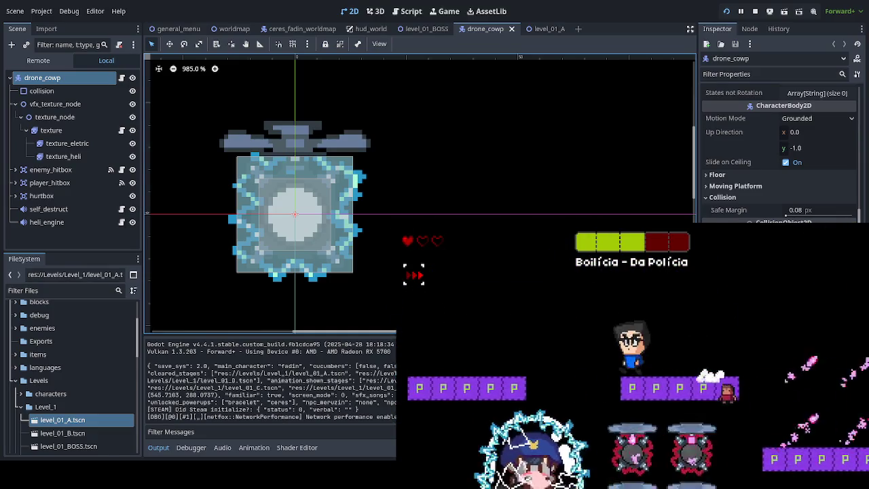
pyautogui.press('Right')
pyautogui.press('space')
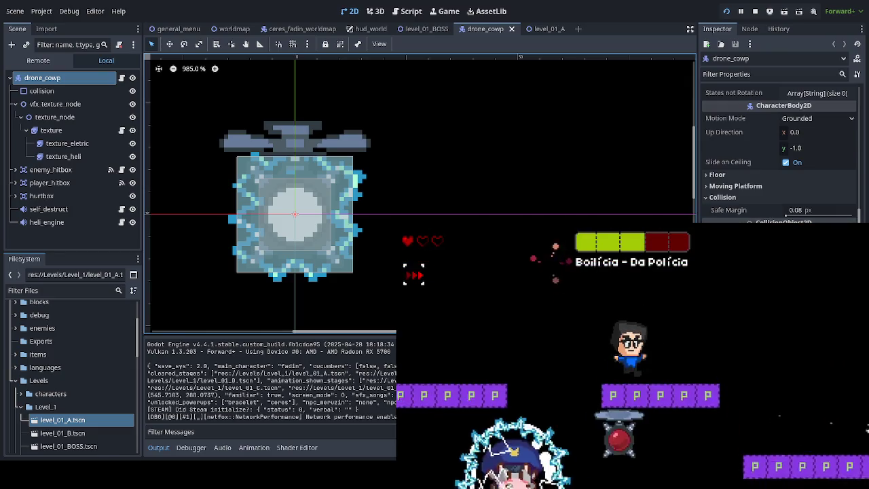
pyautogui.press('Left')
pyautogui.press('space')
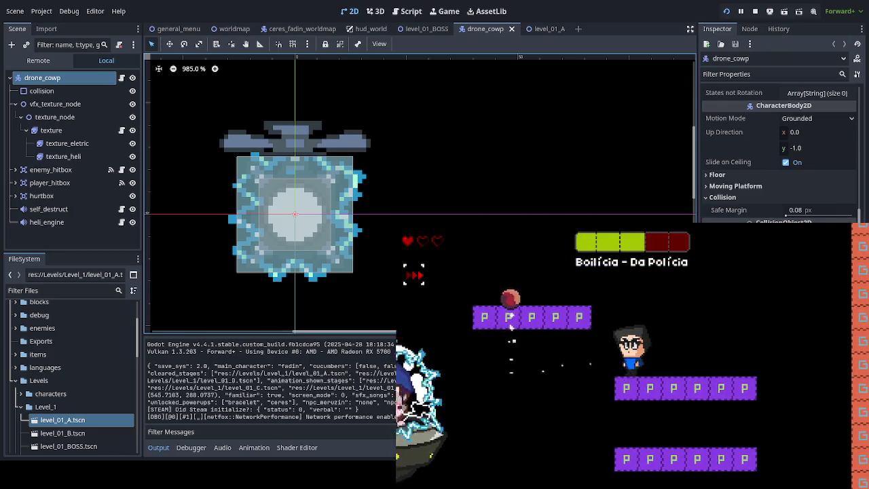
pyautogui.press('Right')
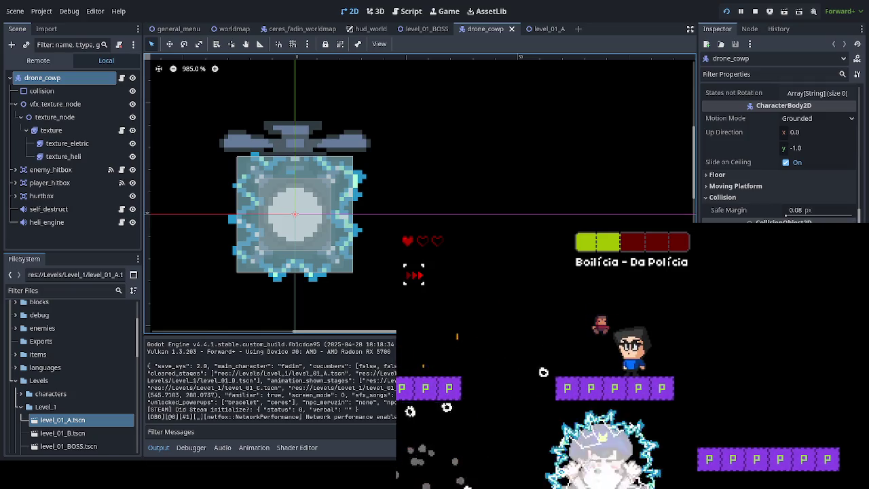
pyautogui.press('Right')
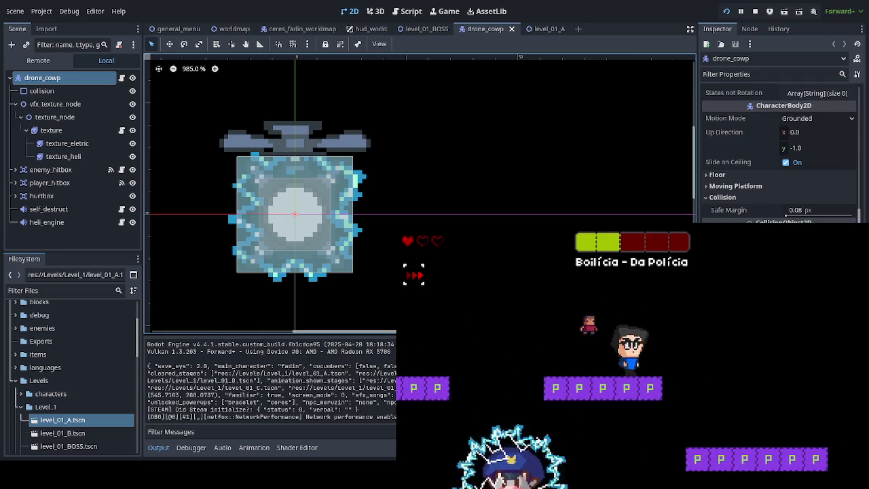
pyautogui.press('Left')
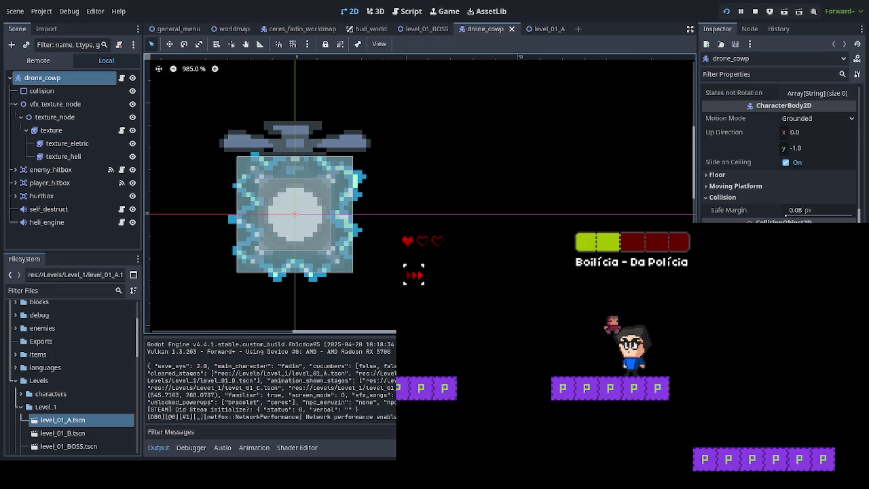
pyautogui.press('Right')
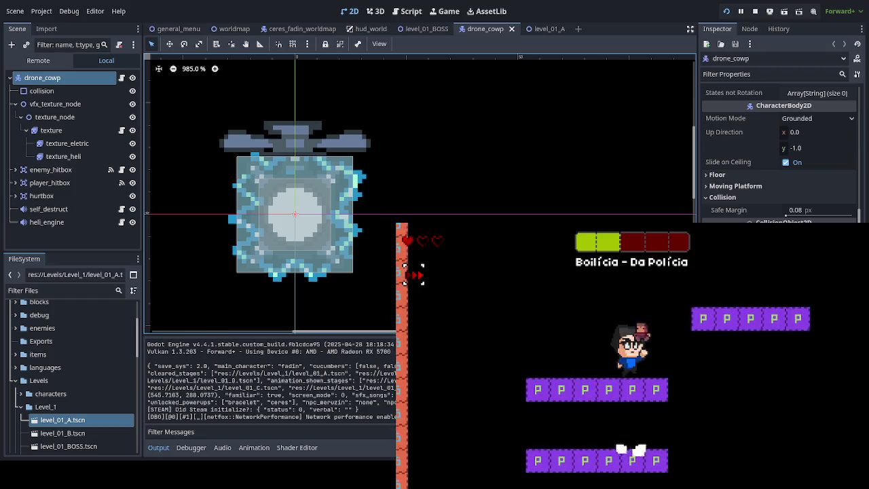
pyautogui.press('Right')
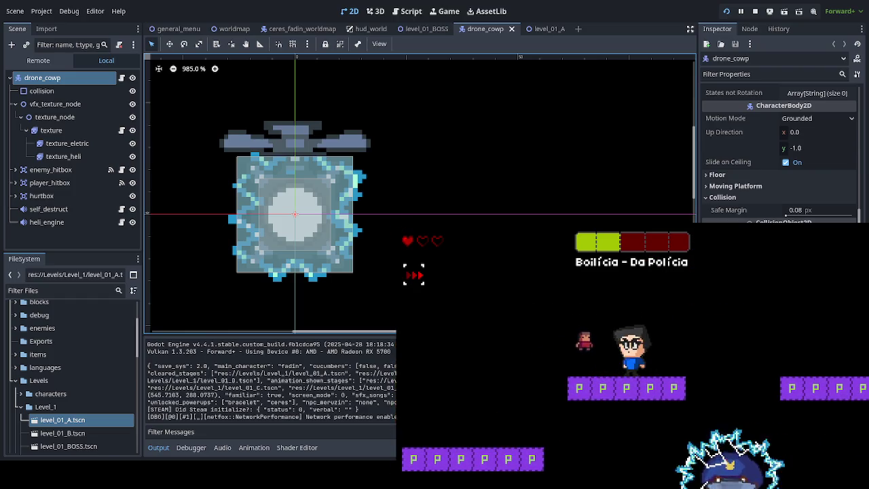
pyautogui.press('Right')
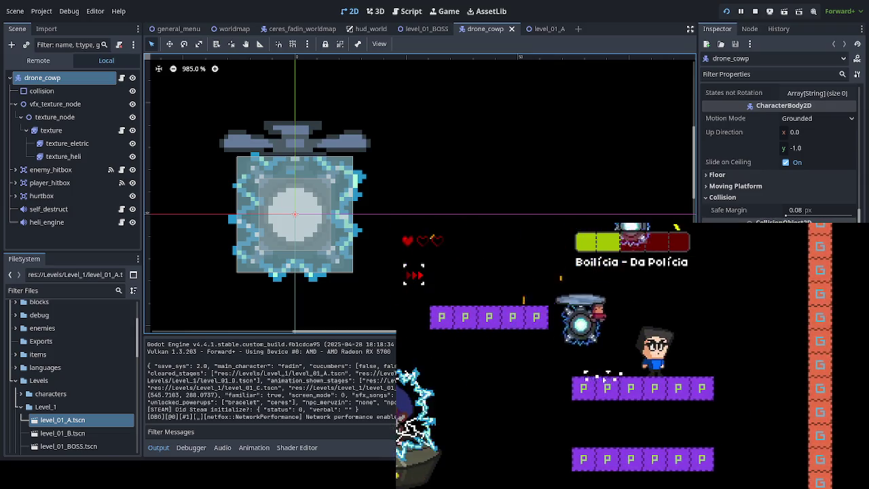
# - Destroy the nearby drone, then drop onto the boss repeatedly until it is defeated
pyautogui.press('Left')
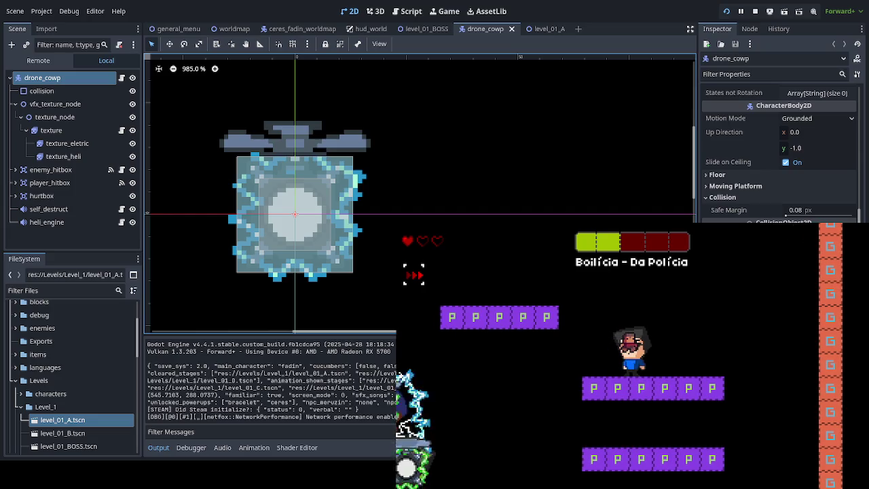
pyautogui.press('space')
pyautogui.press('space')
pyautogui.press('Right')
pyautogui.press('Right')
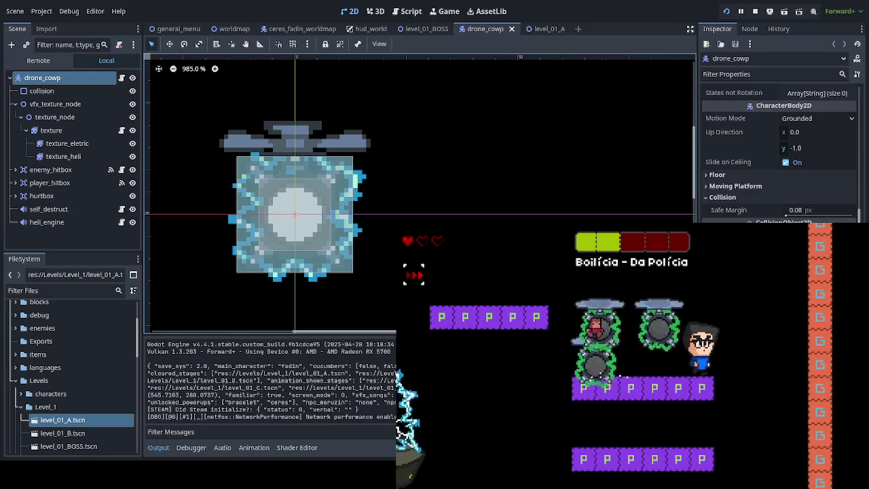
pyautogui.press('Left')
pyautogui.press('Down')
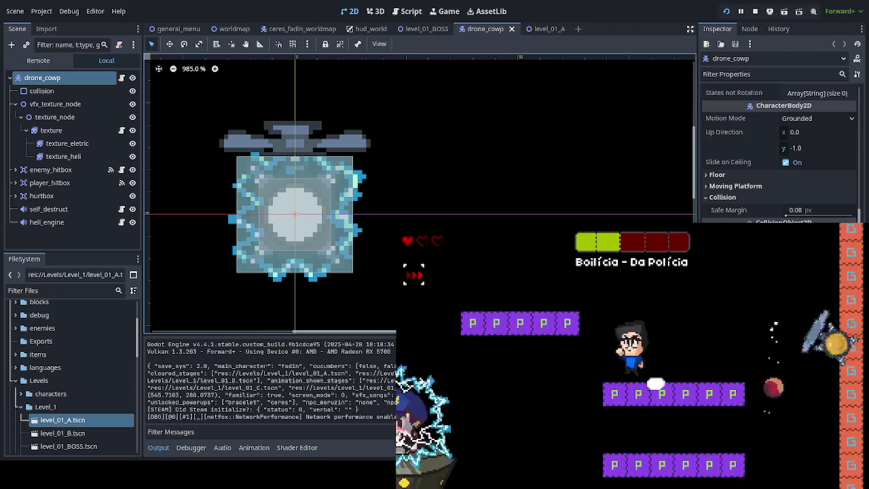
pyautogui.press('Left')
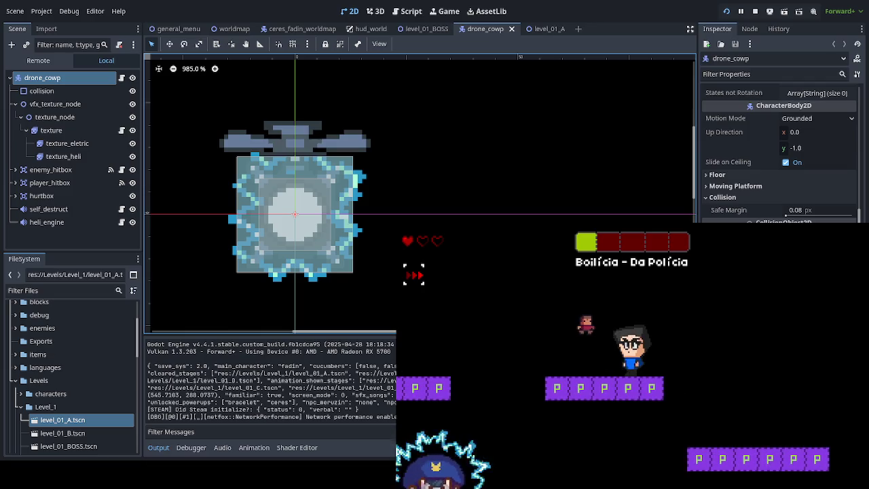
pyautogui.press('space')
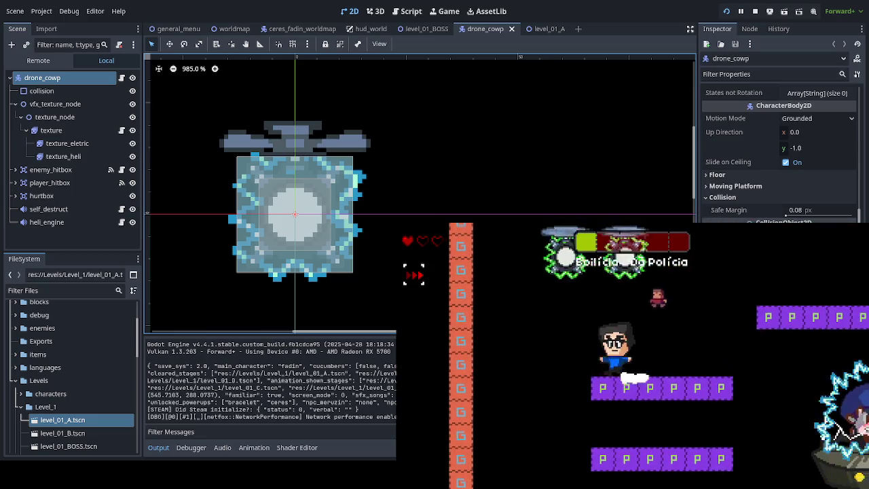
pyautogui.press('Left')
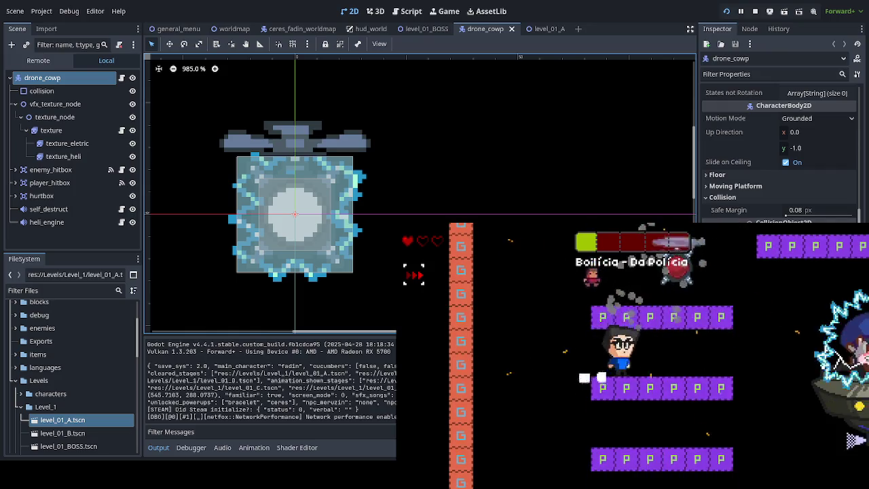
pyautogui.press('Left')
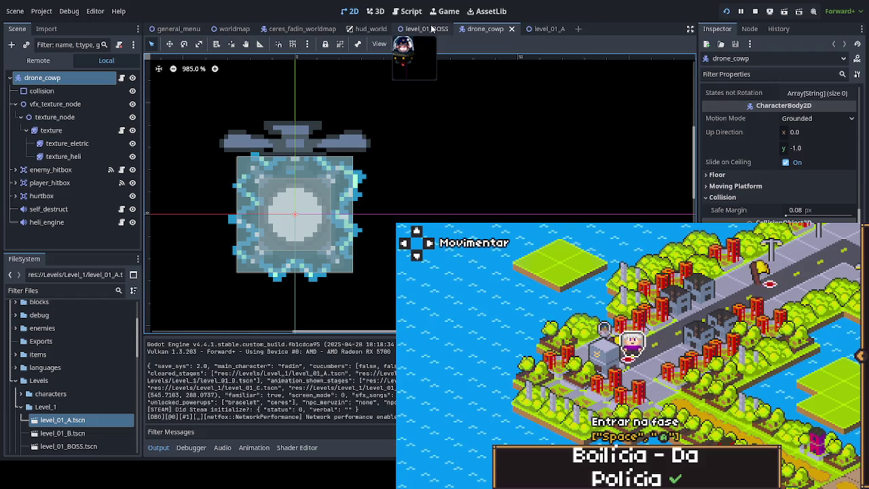
# - Open the hud_world scene and bring its Confirm stage-name label into view
pyautogui.click(314, 30)
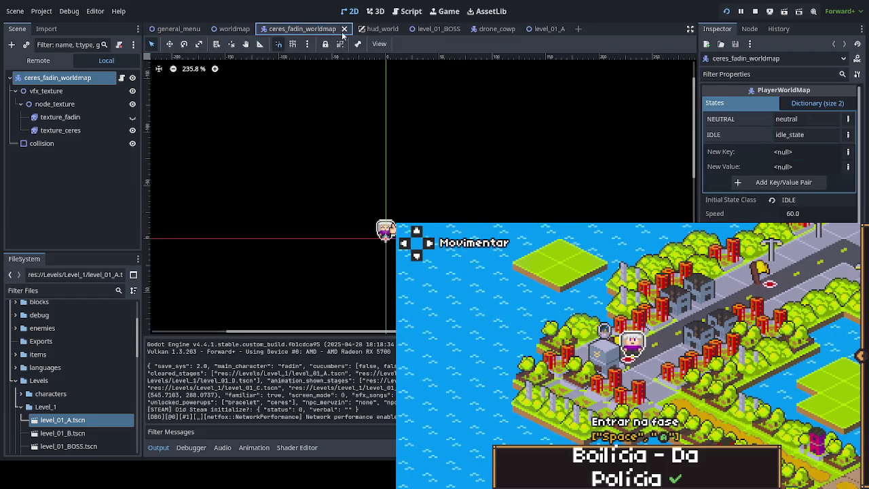
pyautogui.click(375, 30)
pyautogui.scroll(-2, 435, 191)
pyautogui.moveTo(434, 190); pyautogui.dragTo(413, 121)
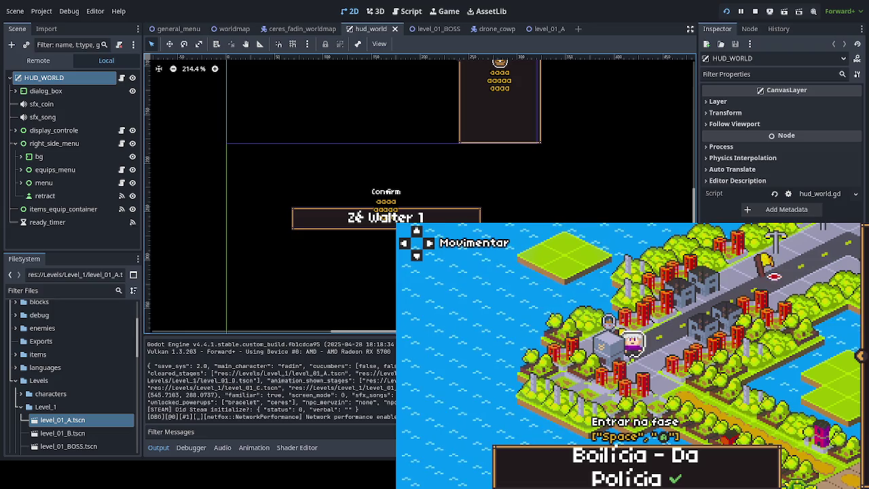
# - Walk to the next map stage and back to Boilícia - Da Polícia, then select the stage-name label
pyautogui.press('Right')
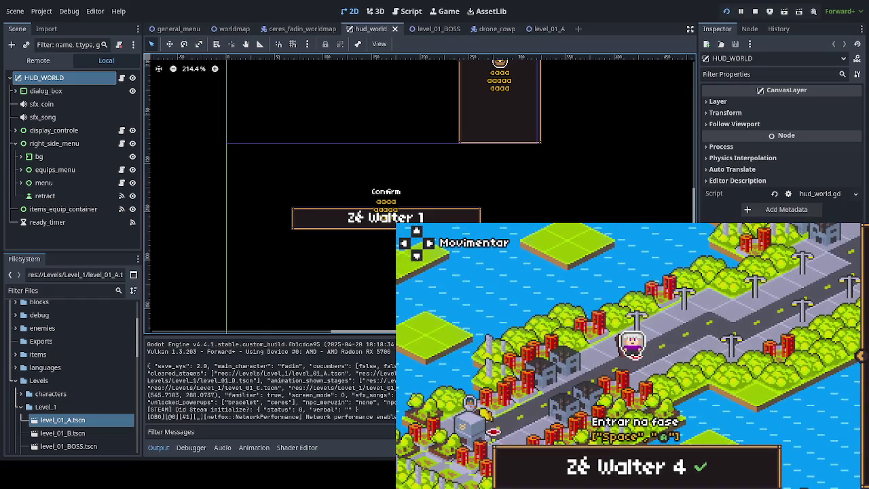
pyautogui.press('Left')
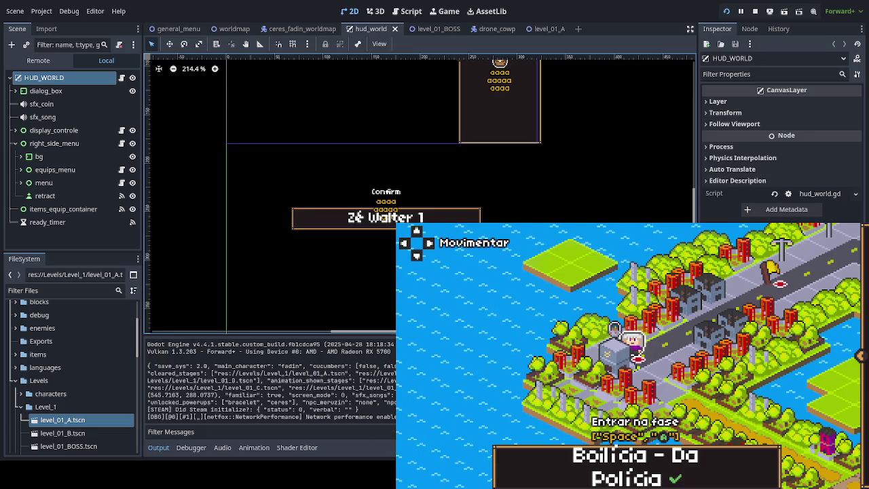
pyautogui.click(317, 206)
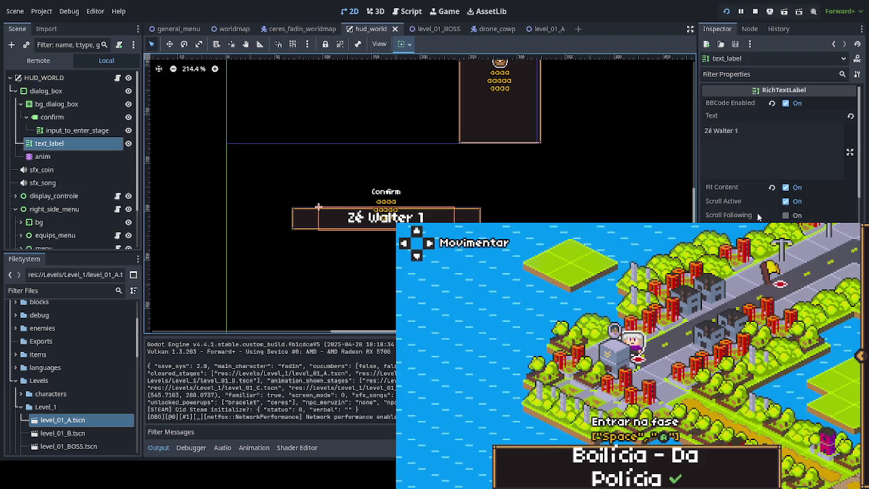
# - Drag the stage-name label's left edge outward to widen it, then save hud_world
pyautogui.scroll(-5, 799, 207)
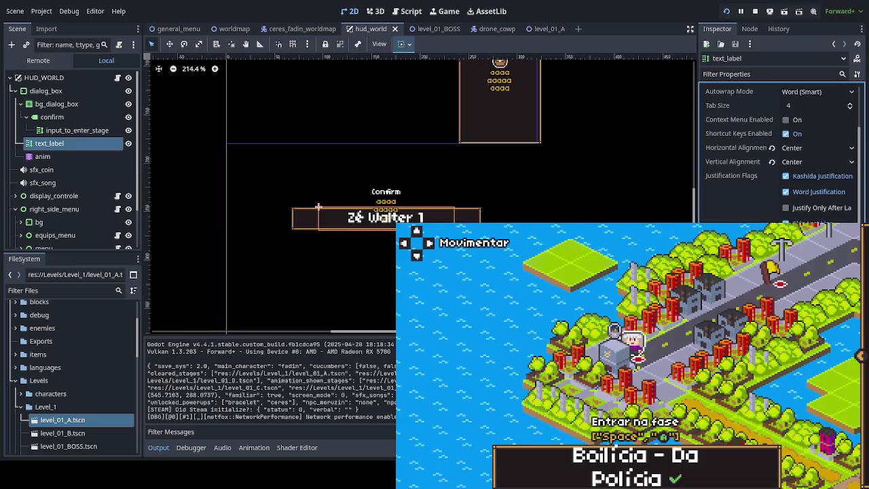
pyautogui.moveTo(318, 207); pyautogui.dragTo(309, 206)
pyautogui.hotkey('ctrl', 's')
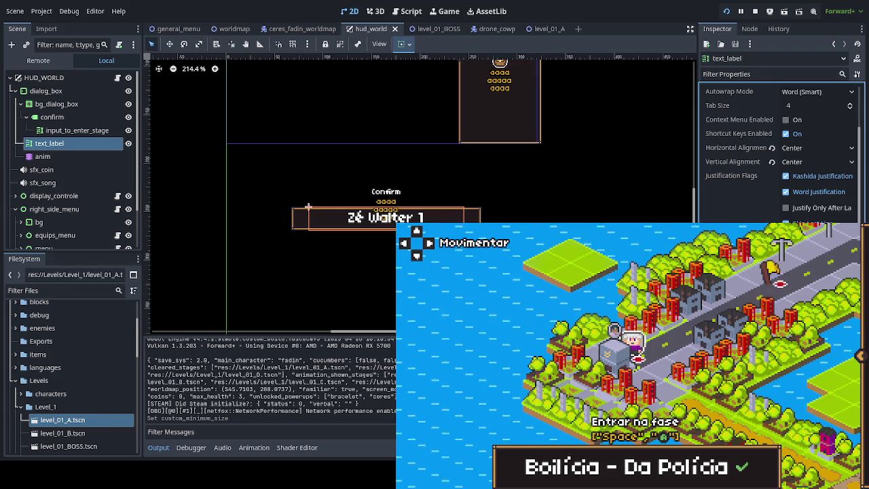
# - Walk the map character up and down the road, switch from Ceres to Fadin, then travel up again
pyautogui.press('Right')
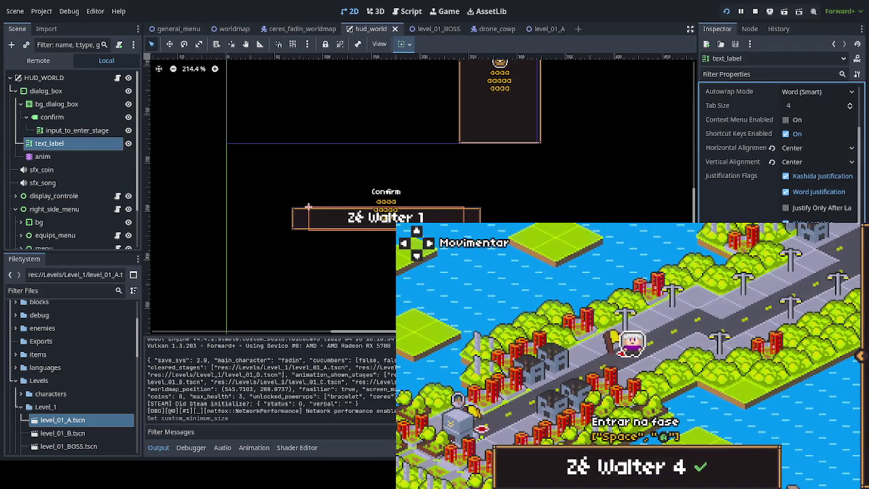
pyautogui.press('Left')
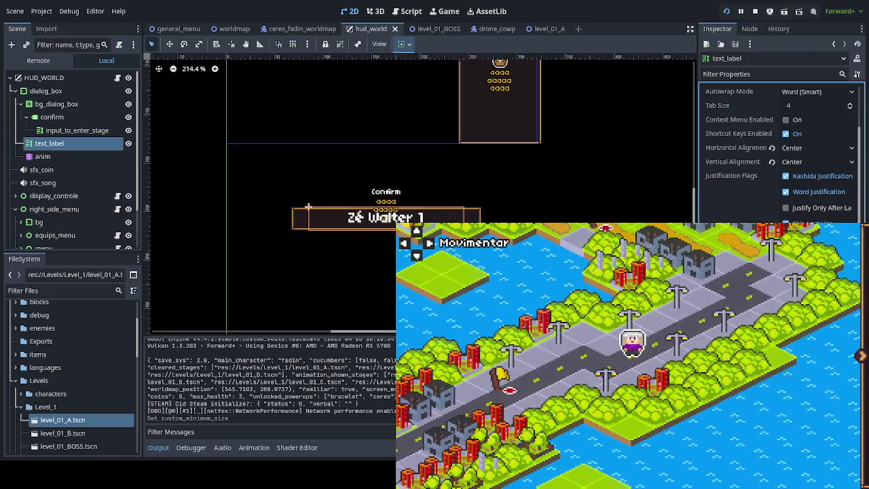
pyautogui.press('Tab')
pyautogui.press('Tab')
pyautogui.press('Tab')
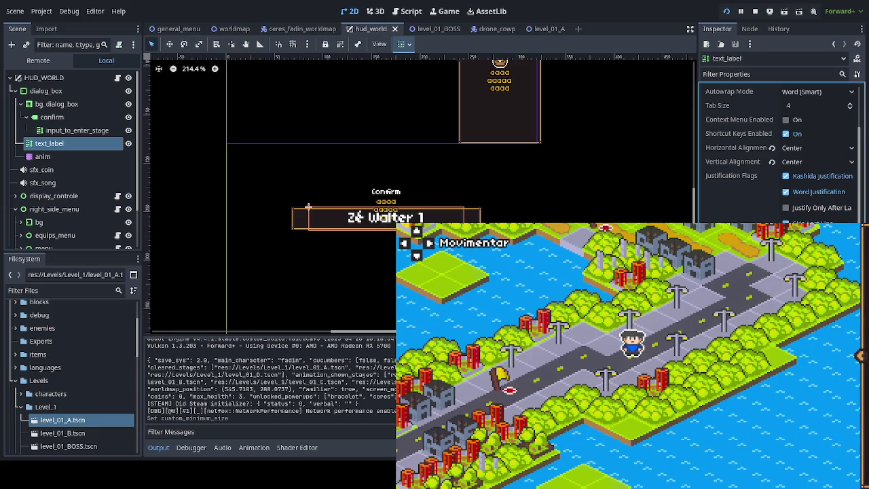
pyautogui.press('Up')
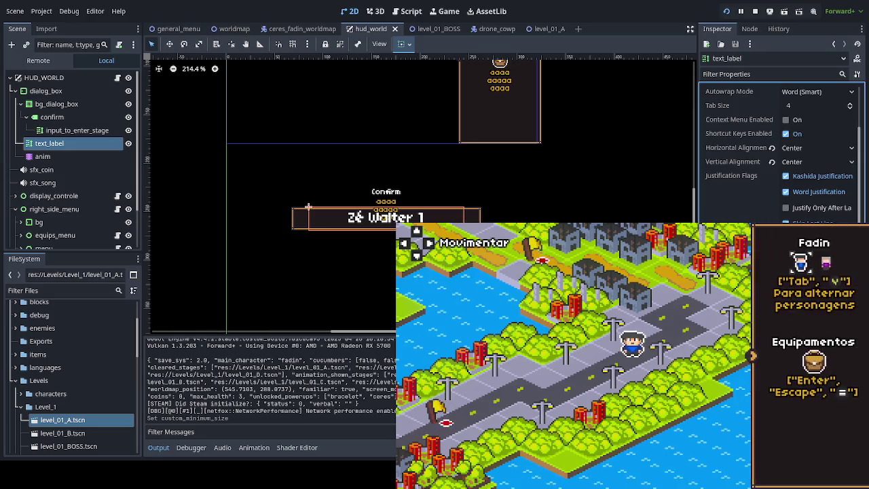
pyautogui.press('Return')
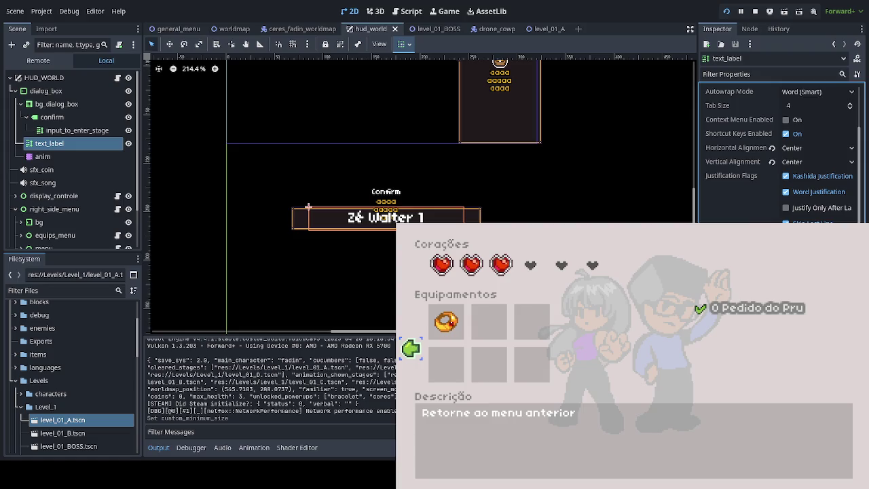
pyautogui.press('Return')
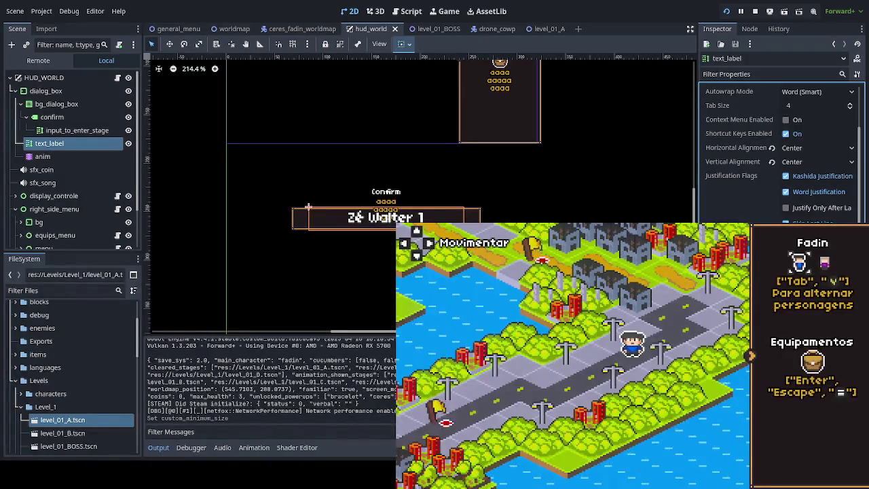
pyautogui.press('Left')
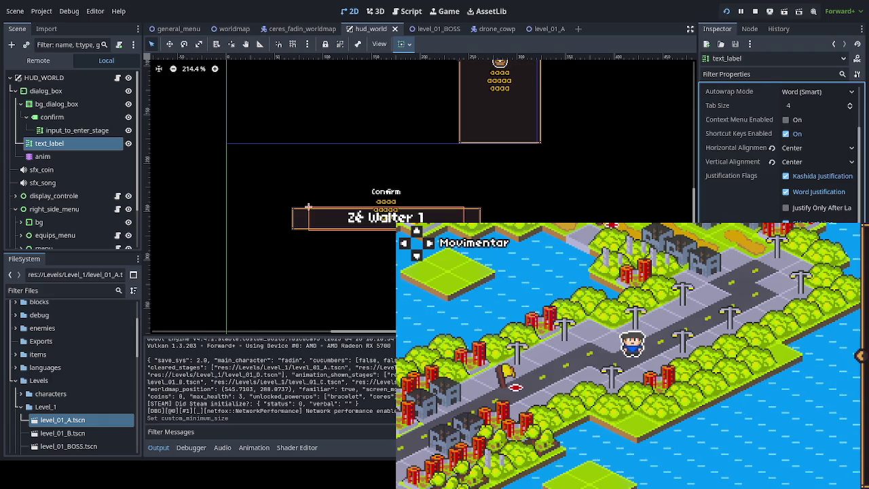
pyautogui.press('Right')
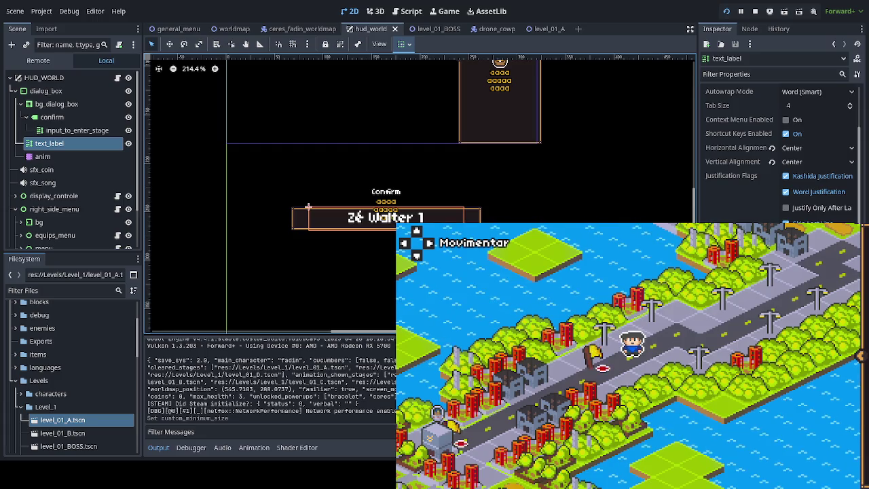
pyautogui.click(451, 34)
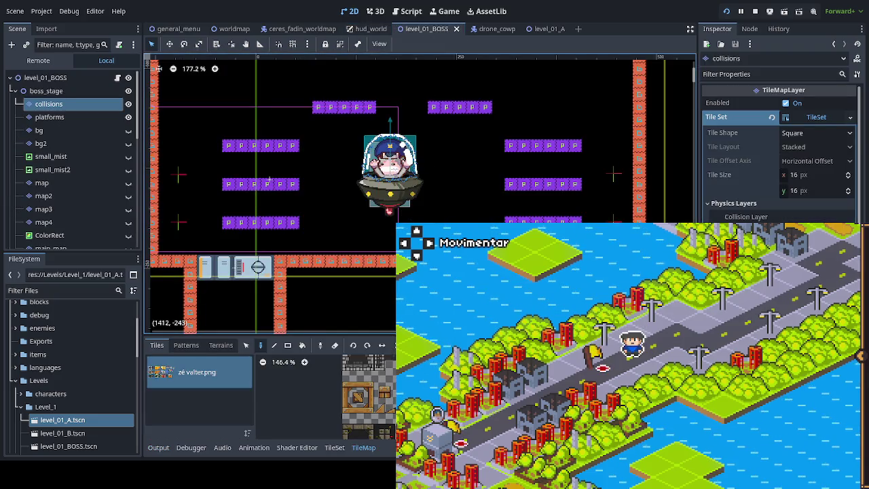
# - Select jumper6 in the level_01_A scene, then switch back to the level_01_BOSS tab
pyautogui.scroll(-3, 269, 181)
pyautogui.moveTo(403, 239); pyautogui.dragTo(387, 252)
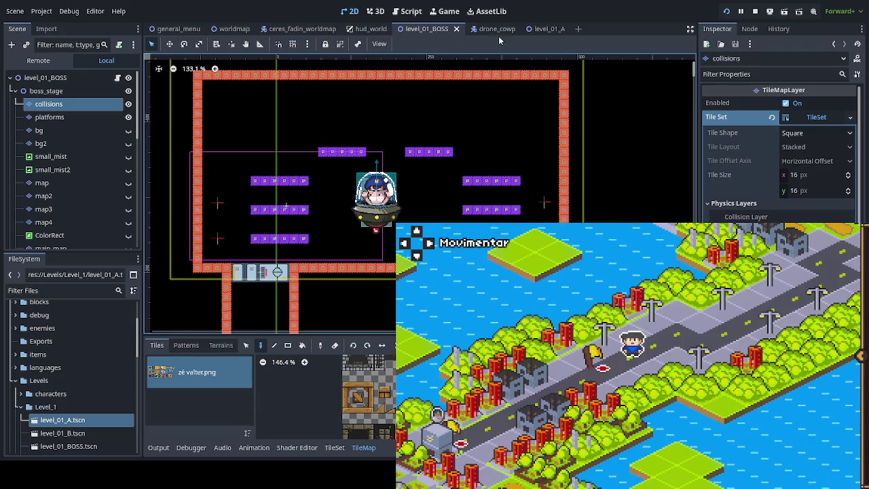
pyautogui.click(543, 29)
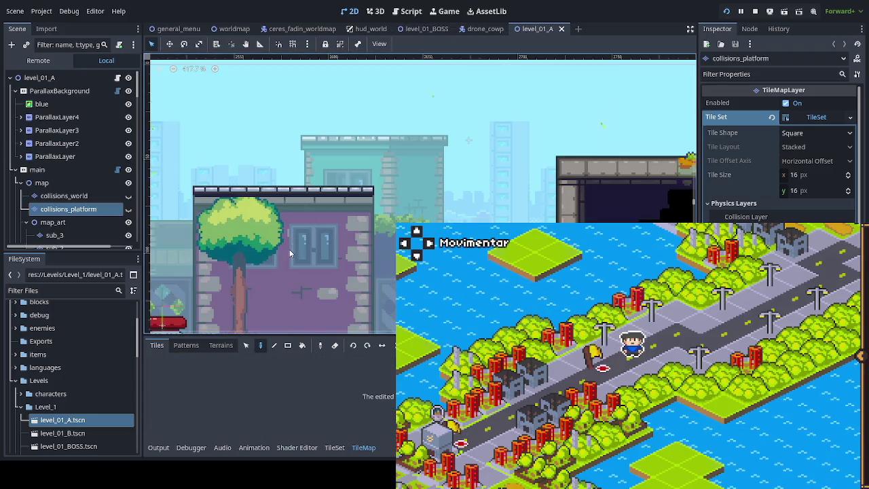
pyautogui.scroll(-3, 290, 253)
pyautogui.click(193, 303)
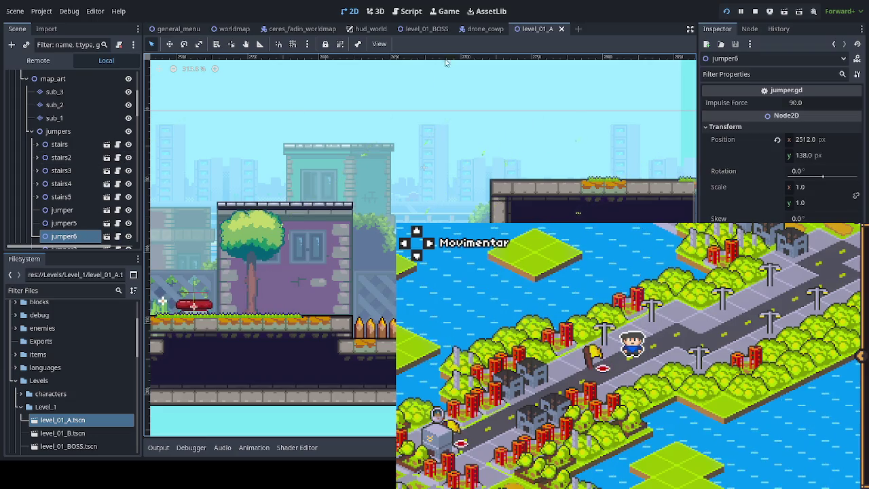
pyautogui.click(421, 29)
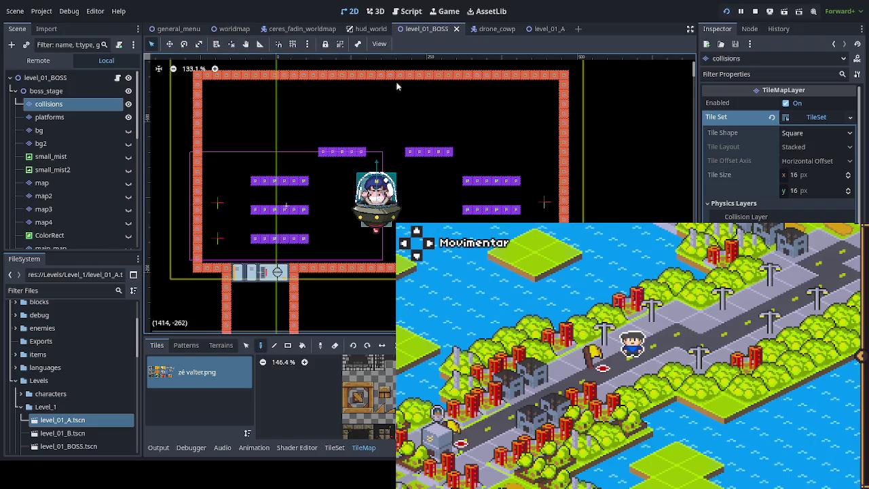
# - Paste jumper6 under boss_stage and revert its Position to 0, 0
pyautogui.click(47, 91)
pyautogui.hotkey('ctrl', 'v')
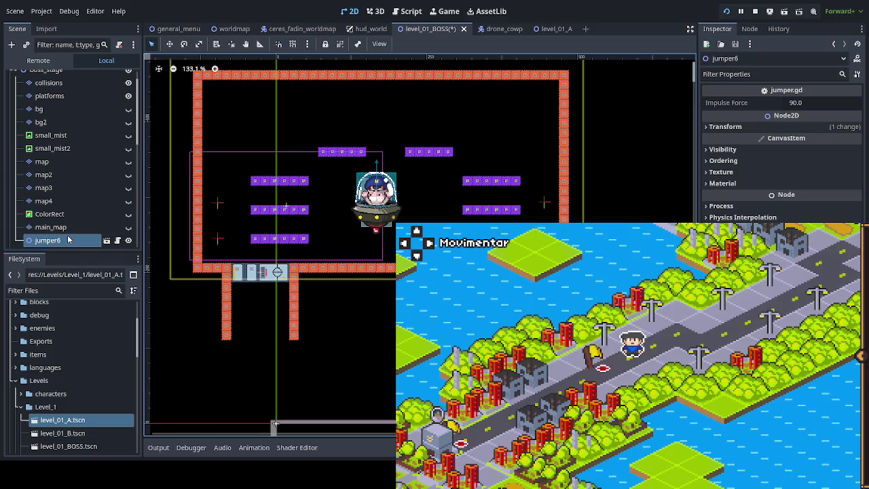
pyautogui.scroll(-3, 68, 231)
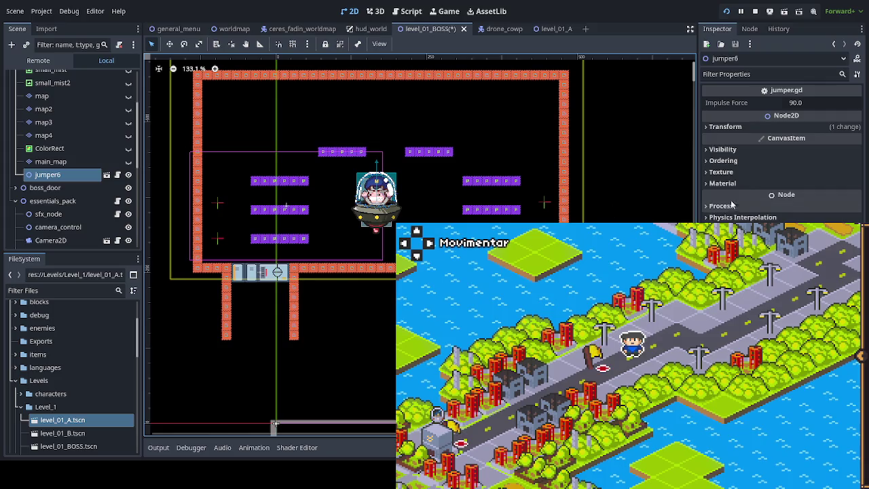
pyautogui.click(745, 127)
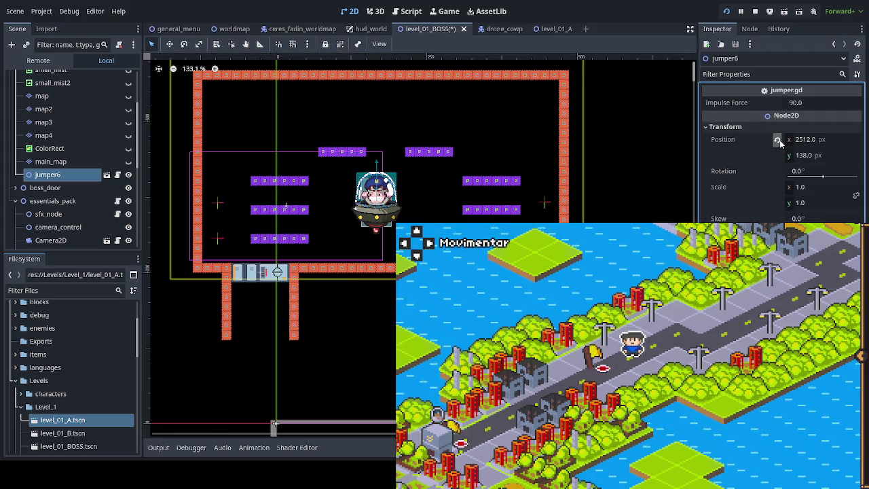
pyautogui.click(778, 139)
# - Try dragging the jump pad with the Move tool, then reset its Position to 0, 0 again
pyautogui.scroll(-5, 372, 293)
pyautogui.moveTo(372, 293); pyautogui.dragTo(367, 192)
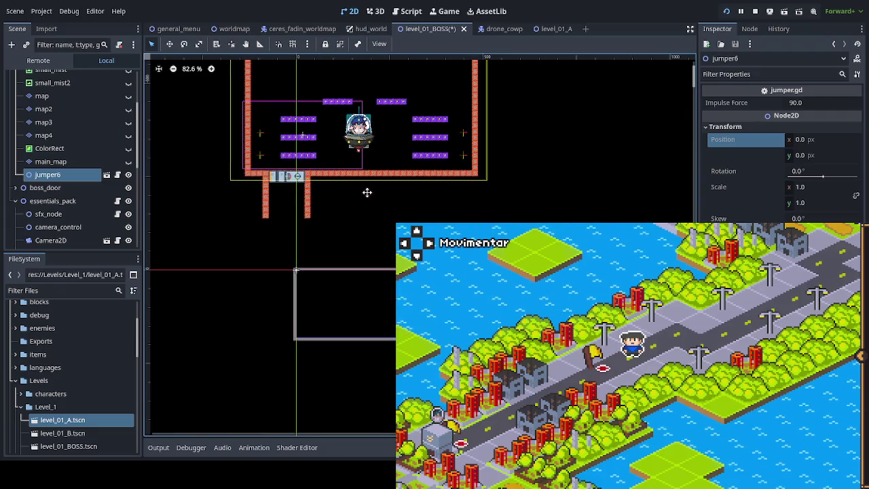
pyautogui.click(170, 43)
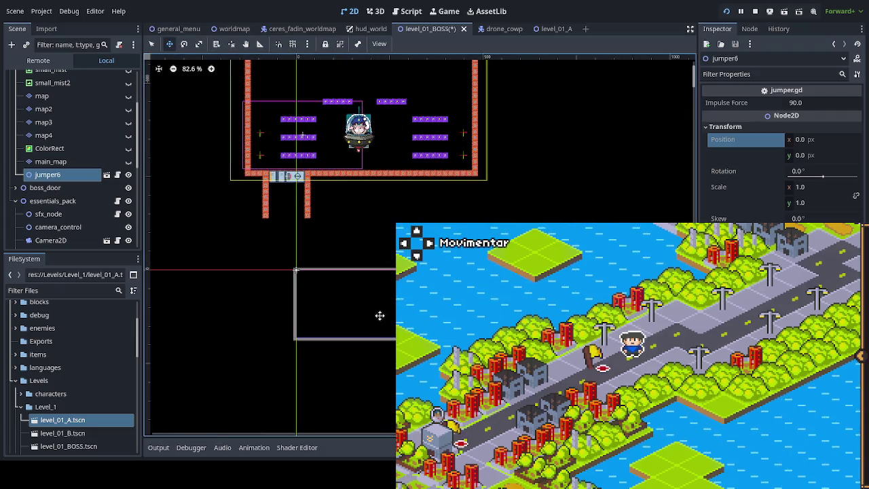
pyautogui.scroll(-3, 349, 314)
pyautogui.moveTo(339, 315)
pyautogui.mouseDown()
pyautogui.moveTo(317, 258)
pyautogui.moveTo(481, 173)
pyautogui.moveTo(855, 194)
pyautogui.moveTo(866, 139)
pyautogui.moveTo(344, 283)
pyautogui.mouseUp()
pyautogui.scroll(-6, 343, 283)
pyautogui.scroll(-4, 352, 276)
pyautogui.scroll(4, 353, 276)
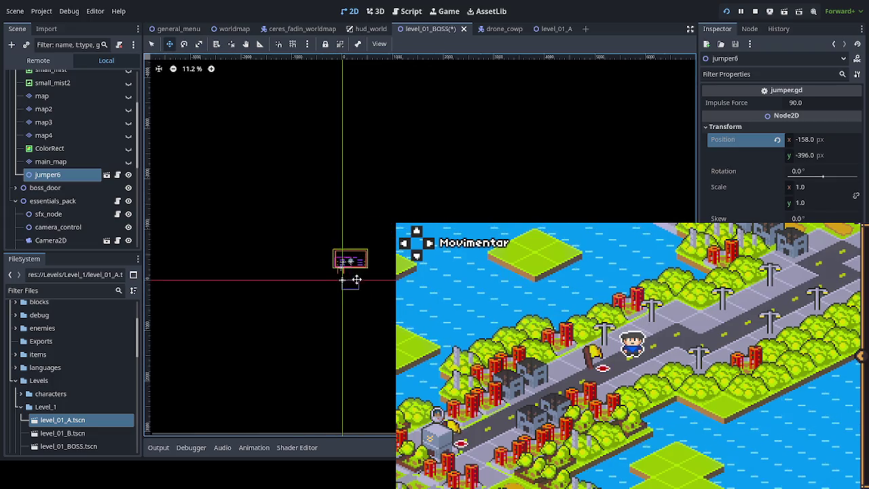
pyautogui.click(777, 140)
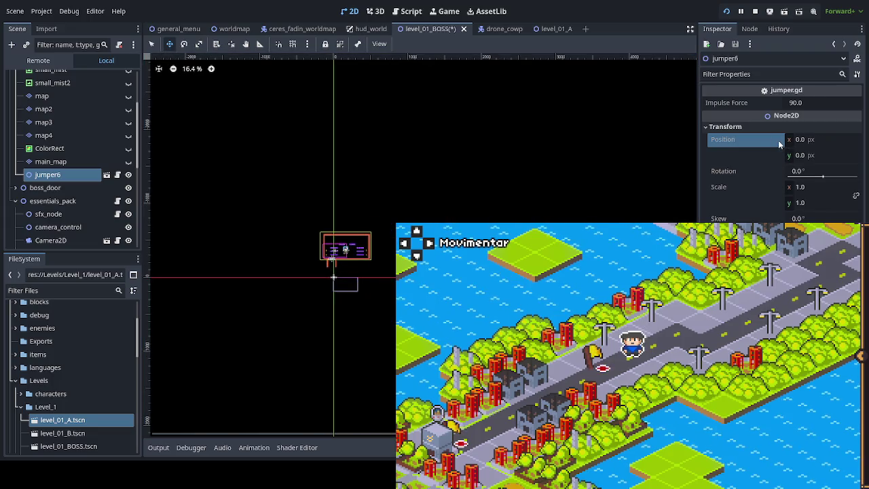
# - Drag jumper6 across the level into the boss arena's upper-left corner at 22326, -4022 px
pyautogui.scroll(5, 81, 175)
pyautogui.scroll(-1, 108, 201)
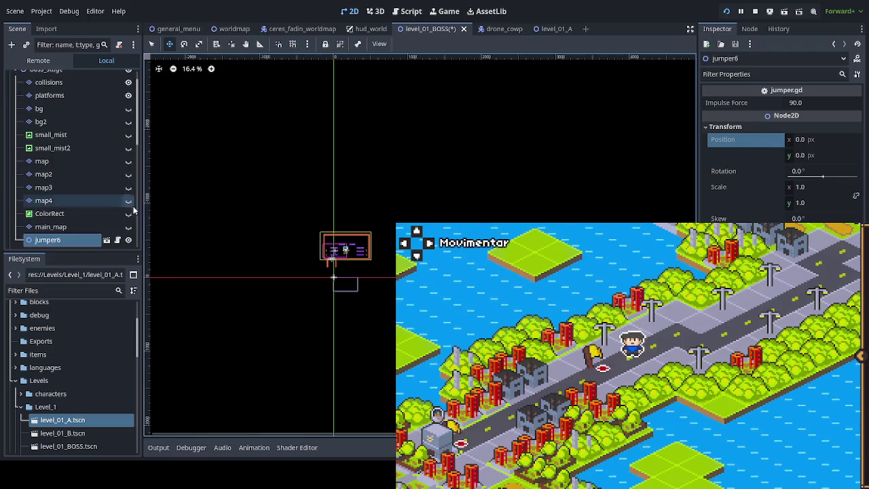
pyautogui.moveTo(315, 275)
pyautogui.mouseDown()
pyautogui.moveTo(233, 250)
pyautogui.moveTo(388, 225)
pyautogui.moveTo(712, 215)
pyautogui.mouseUp()
pyautogui.moveTo(333, 277); pyautogui.dragTo(333, 277)
pyautogui.scroll(-10, 333, 277)
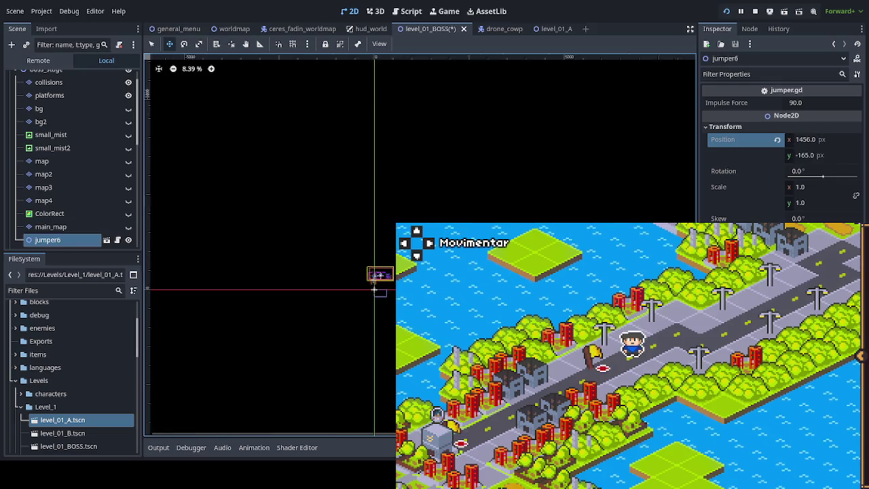
pyautogui.moveTo(284, 321)
pyautogui.mouseDown()
pyautogui.moveTo(405, 293)
pyautogui.moveTo(287, 320)
pyautogui.moveTo(574, 199)
pyautogui.mouseUp()
pyautogui.scroll(2, 254, 331)
pyautogui.scroll(2, 254, 331)
pyautogui.scroll(2, 203, 312)
pyautogui.moveTo(227, 252); pyautogui.dragTo(454, 231)
pyautogui.scroll(2, 465, 217)
pyautogui.scroll(3, 475, 216)
pyautogui.scroll(2, 485, 212)
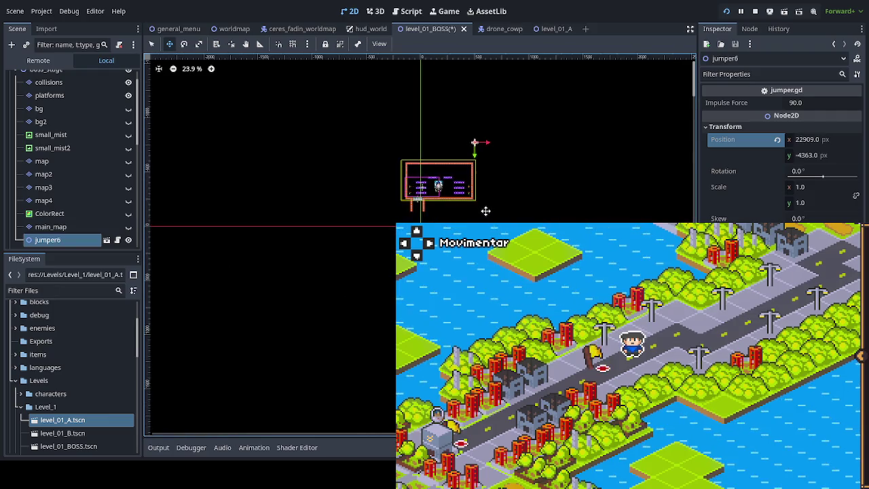
pyautogui.scroll(3, 478, 216)
pyautogui.scroll(2, 471, 219)
pyautogui.scroll(1, 471, 219)
pyautogui.moveTo(475, 194)
pyautogui.mouseDown()
pyautogui.moveTo(304, 295)
pyautogui.moveTo(292, 286)
pyautogui.mouseUp()
pyautogui.scroll(2, 288, 284)
pyautogui.scroll(2, 288, 284)
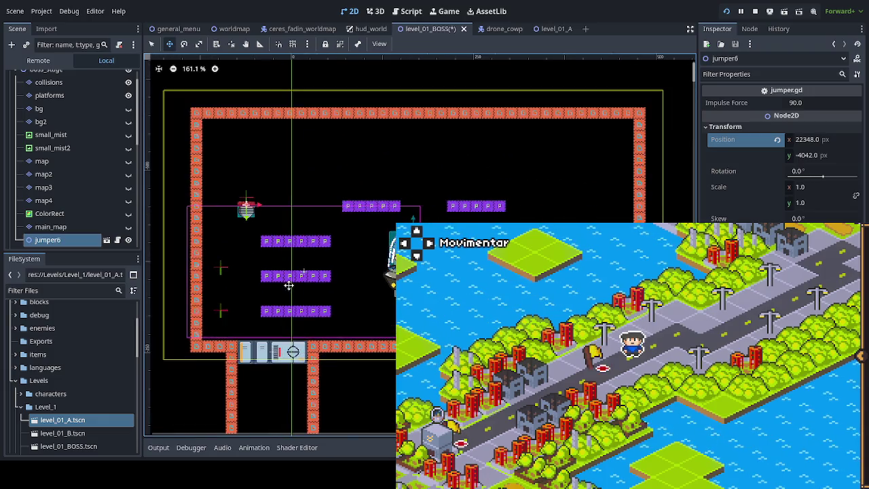
pyautogui.scroll(1, 255, 244)
pyautogui.moveTo(271, 230); pyautogui.dragTo(253, 248)
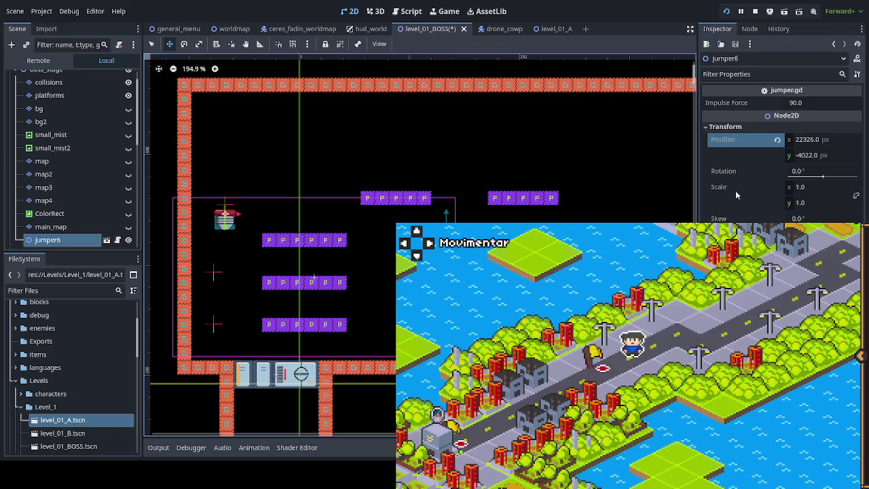
# - Set jumper6's Rotation to 45° and its Impulse Force to 180
pyautogui.click(811, 173)
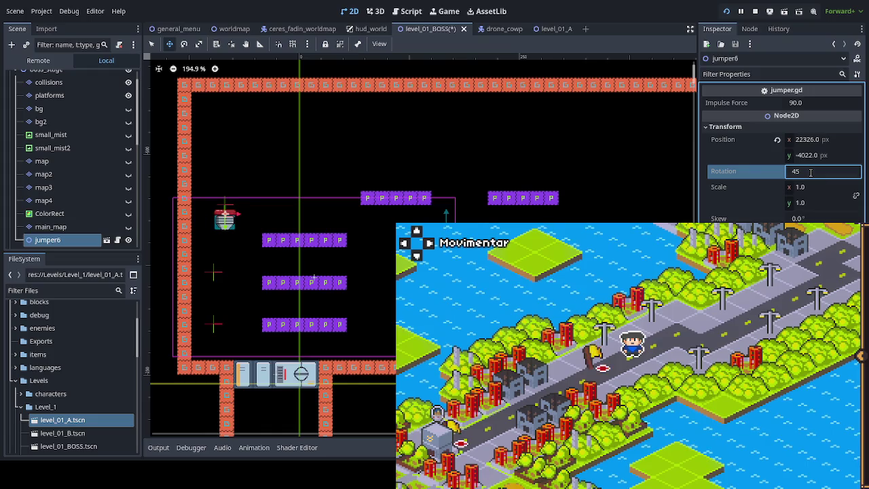
pyautogui.press('Return')
pyautogui.click(817, 103)
pyautogui.write('180')
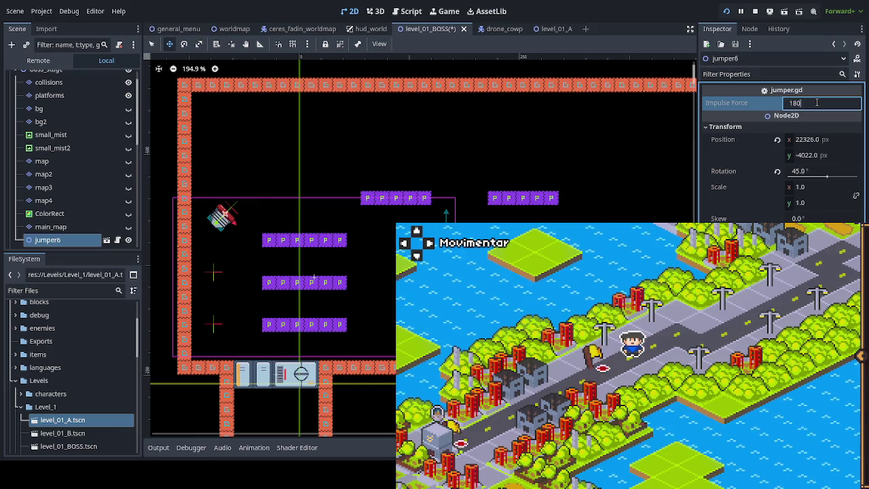
pyautogui.press('Return')
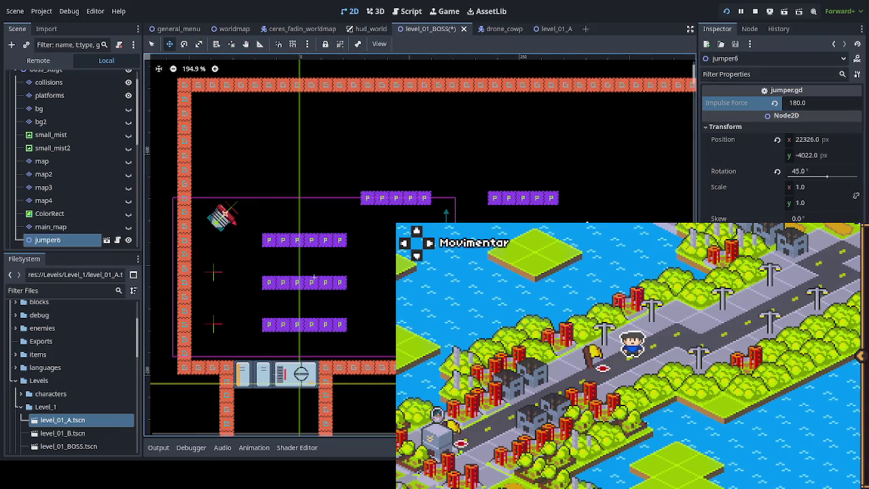
# - Duplicate jumper6 as jumper7 and move the copy to the arena's upper-right corner
pyautogui.moveTo(284, 232); pyautogui.dragTo(288, 232)
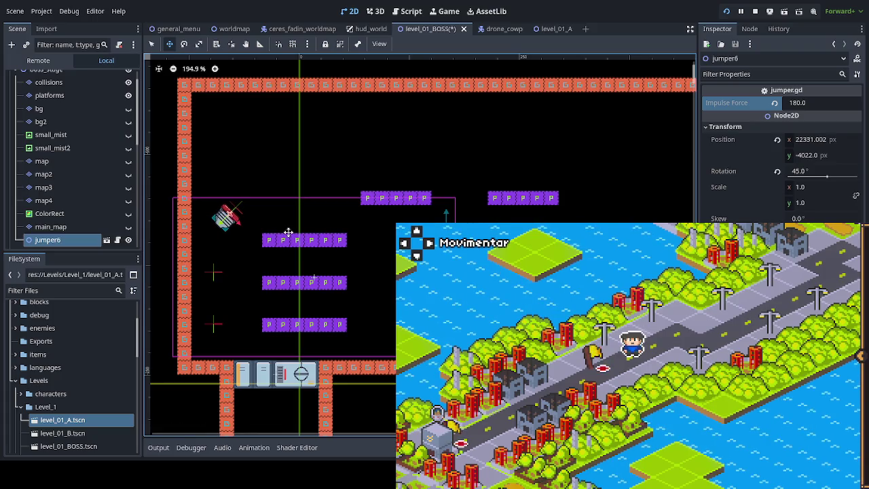
pyautogui.hotkey('ctrl', 'd')
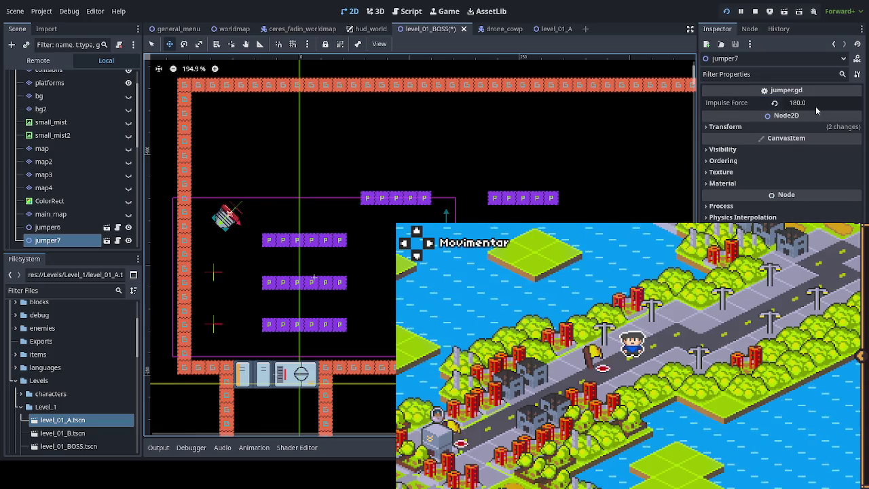
pyautogui.moveTo(271, 254); pyautogui.dragTo(632, 242)
pyautogui.press('f')
pyautogui.moveTo(386, 294); pyautogui.dragTo(483, 293)
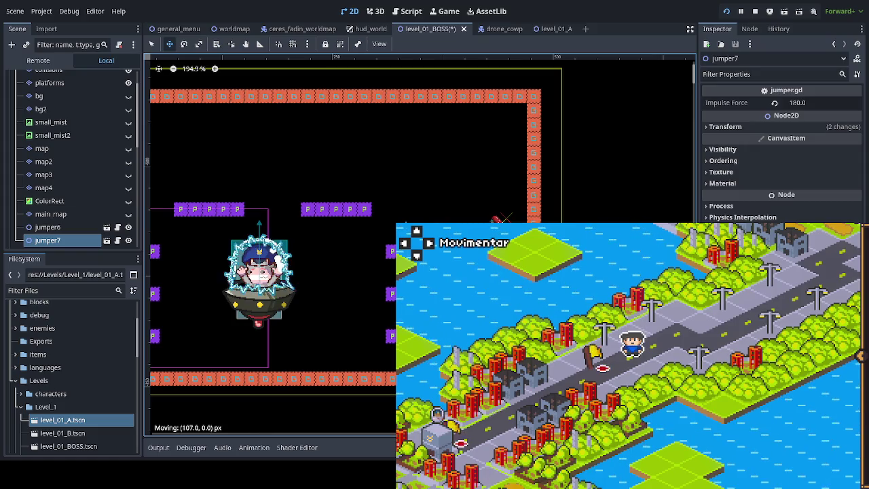
# - Rotate jumper7 to -45°, nudge it left to 22841, -4022 px, and save the scene
pyautogui.click(746, 127)
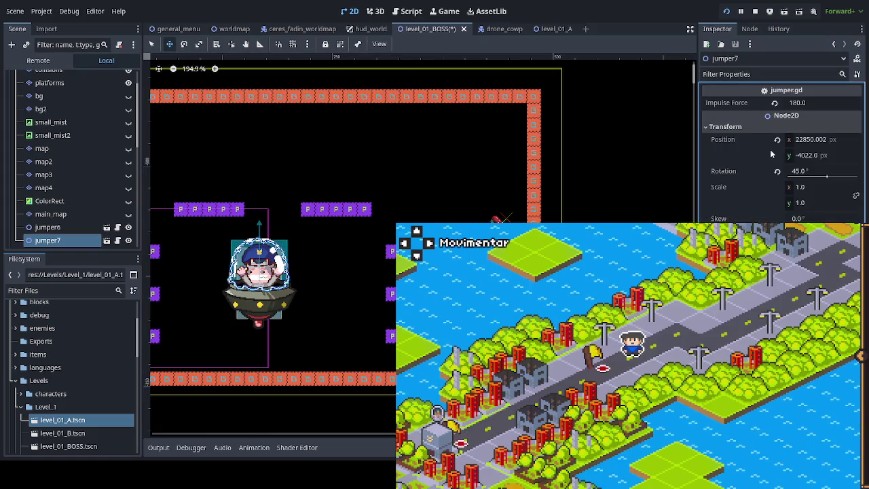
pyautogui.click(805, 171)
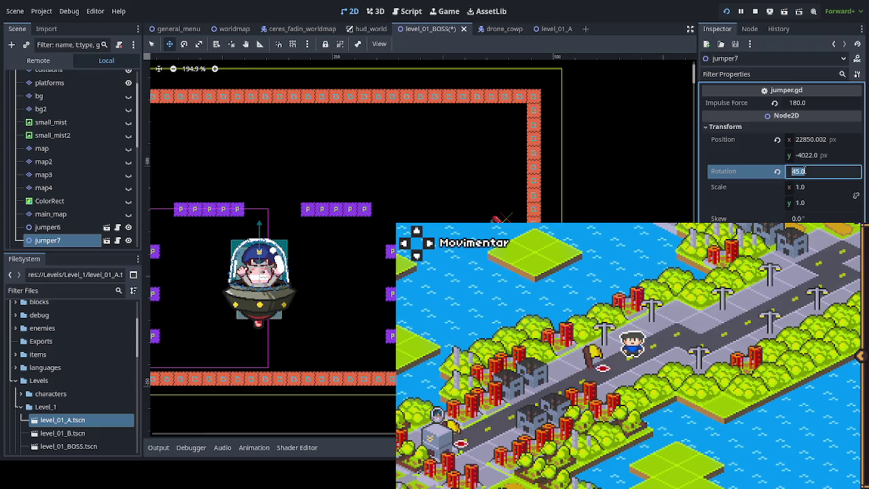
pyautogui.write('-45')
pyautogui.press('Return')
pyautogui.press('Left')
pyautogui.press('Left')
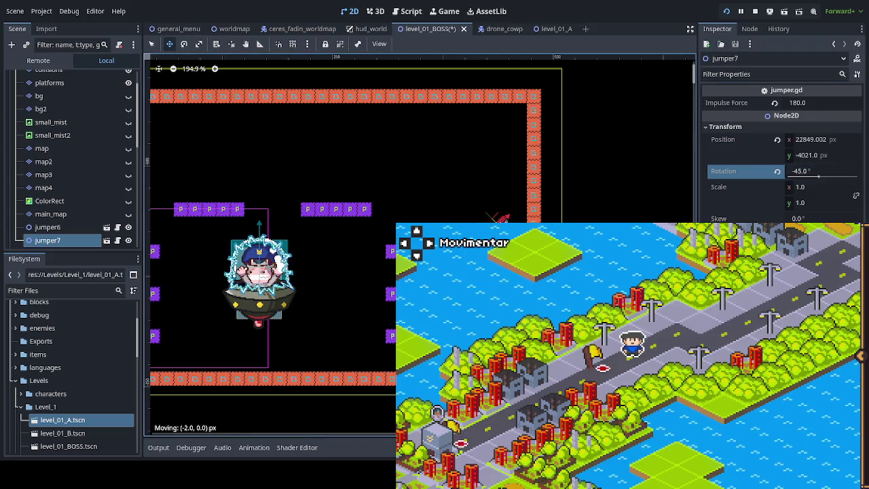
pyautogui.press('Left')
pyautogui.press('Left')
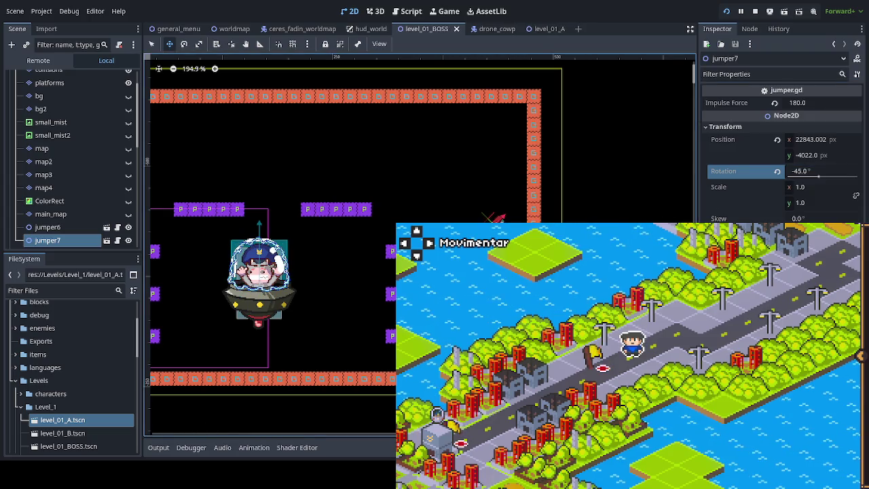
pyautogui.hotkey('ctrl', 's')
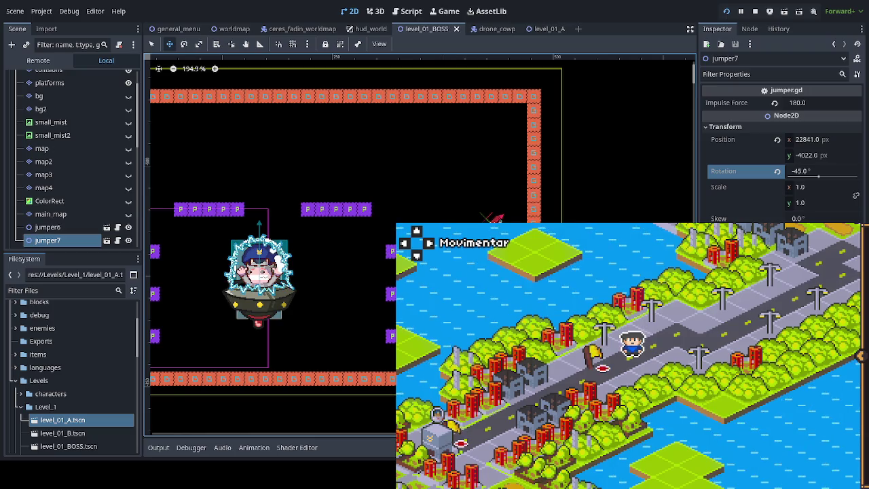
pyautogui.scroll(-3, 450, 297)
pyautogui.moveTo(208, 291); pyautogui.dragTo(279, 265)
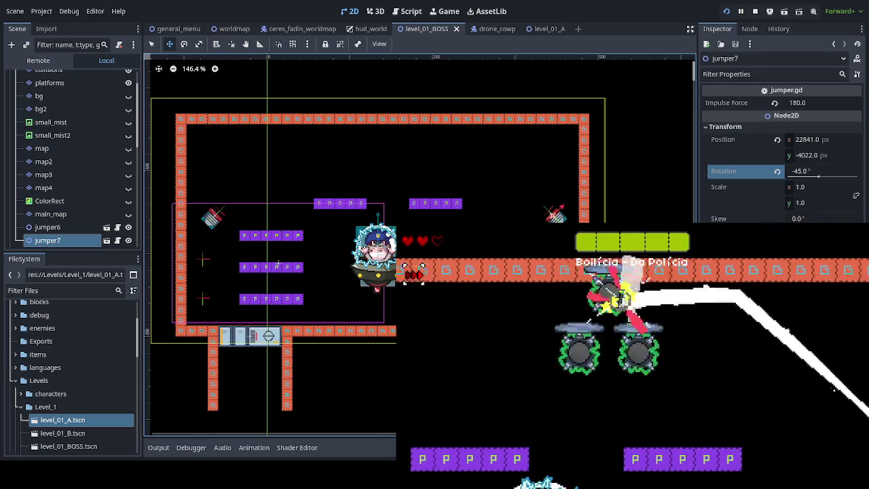
# - Pause the boss-fight playtest to bring up the pause menu with volume sliders
pyautogui.press('Escape')
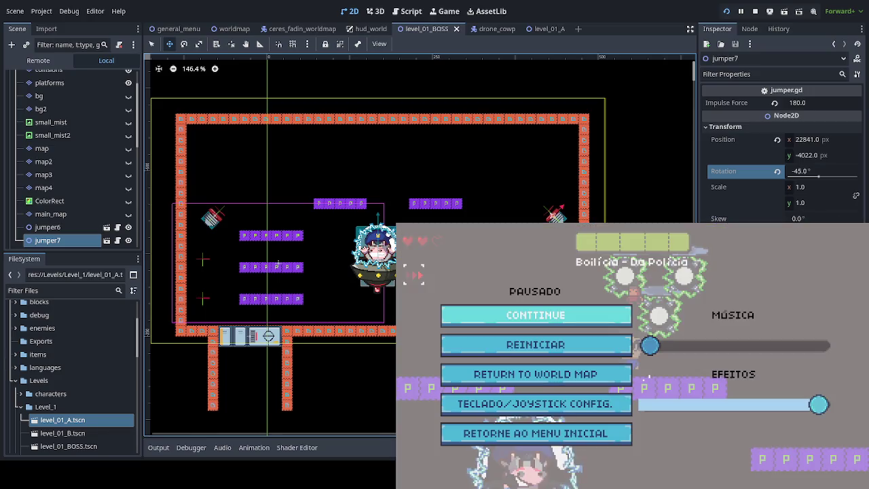
# - Set jumper7 and jumper6 impulse force to 150, save the boss level, and playtest briefly
pyautogui.click(814, 104)
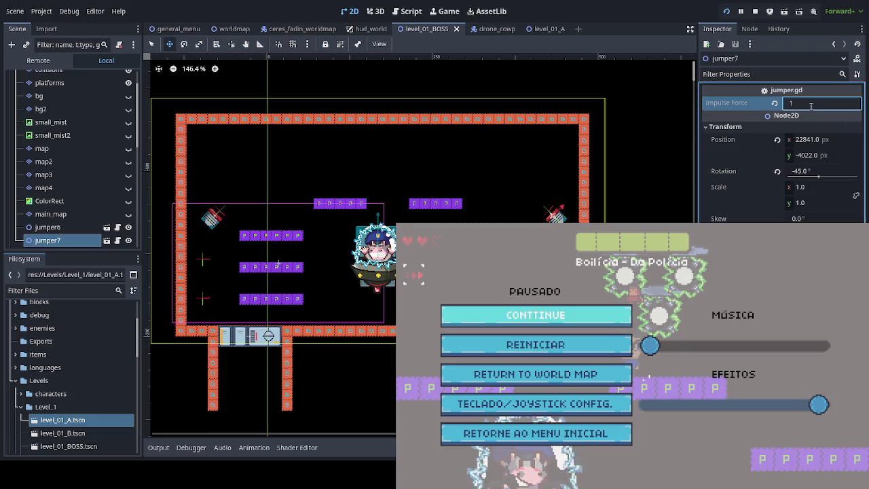
pyautogui.write('50')
pyautogui.press('Return')
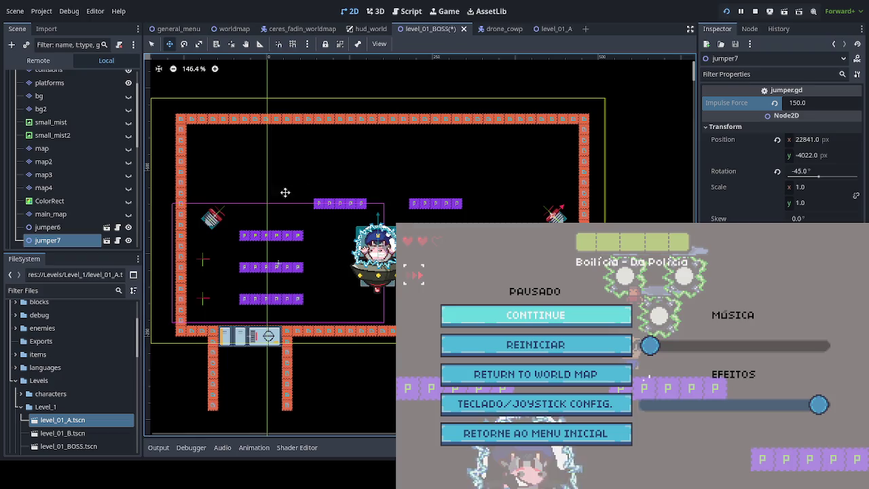
pyautogui.click(68, 227)
pyautogui.click(828, 103)
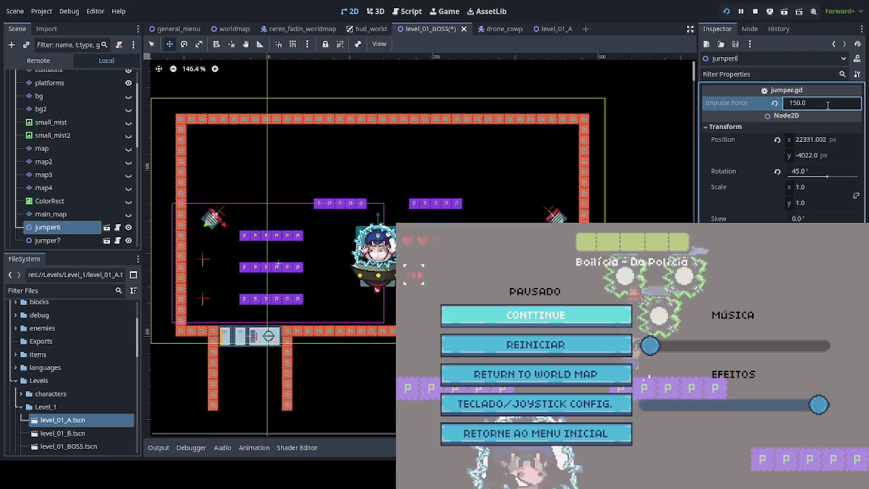
pyautogui.hotkey('ctrl', 's')
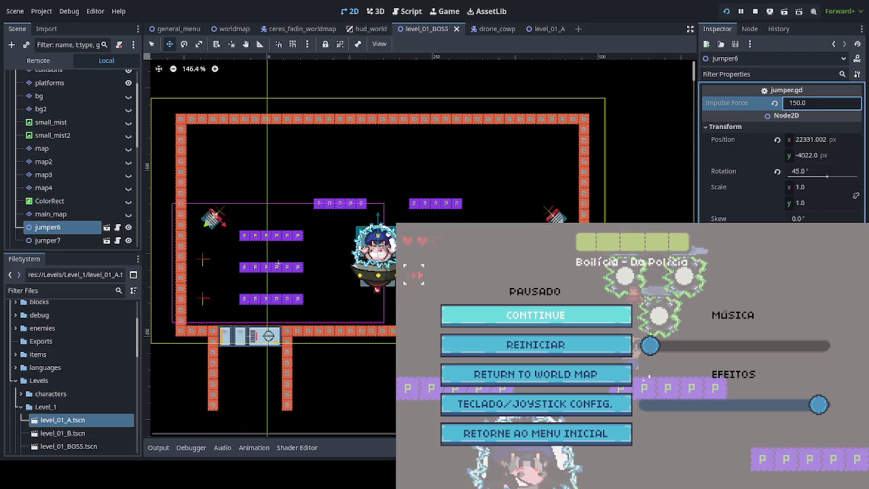
pyautogui.press('Escape')
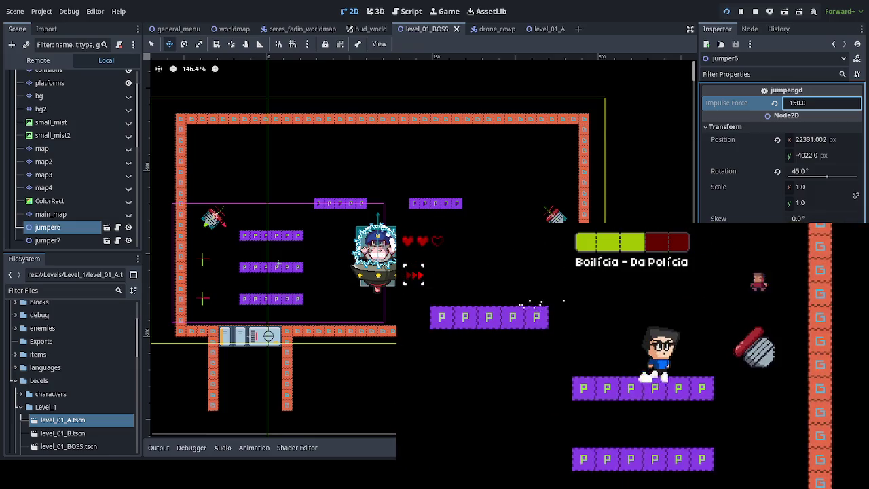
pyautogui.press('Escape')
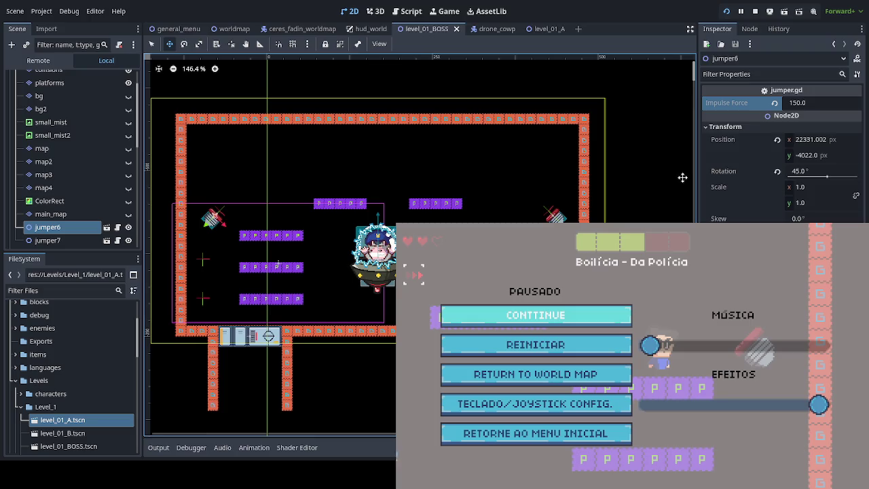
# - Tilt jumper6 to 60°, save, and test the angle by moving the player across the arena
pyautogui.click(838, 106)
pyautogui.write('60')
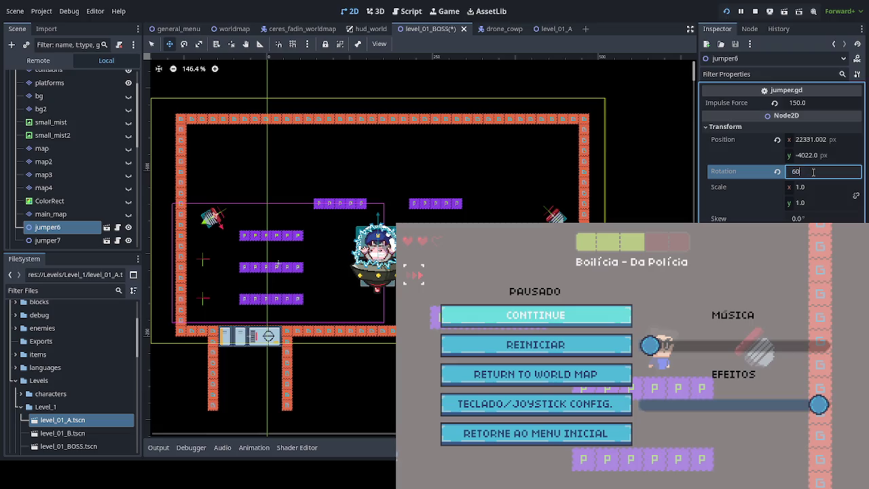
pyautogui.hotkey('ctrl', 's')
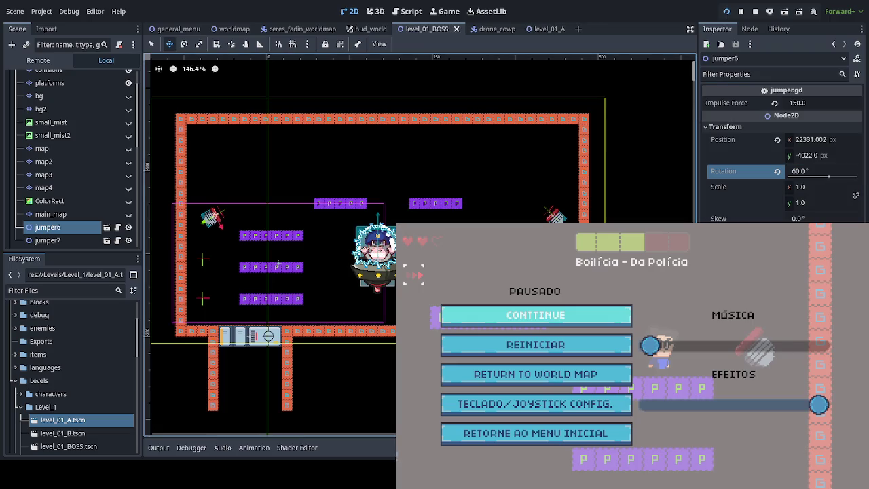
pyautogui.press('Escape')
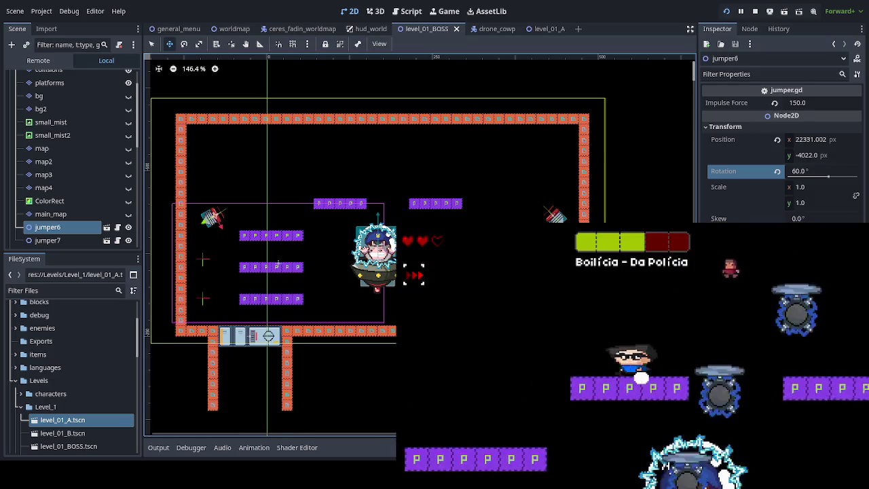
pyautogui.press('Right')
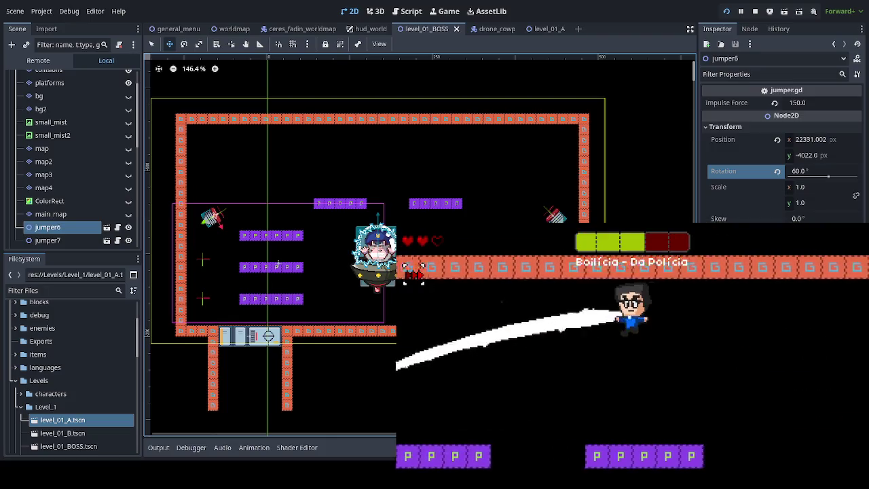
pyautogui.press('Left')
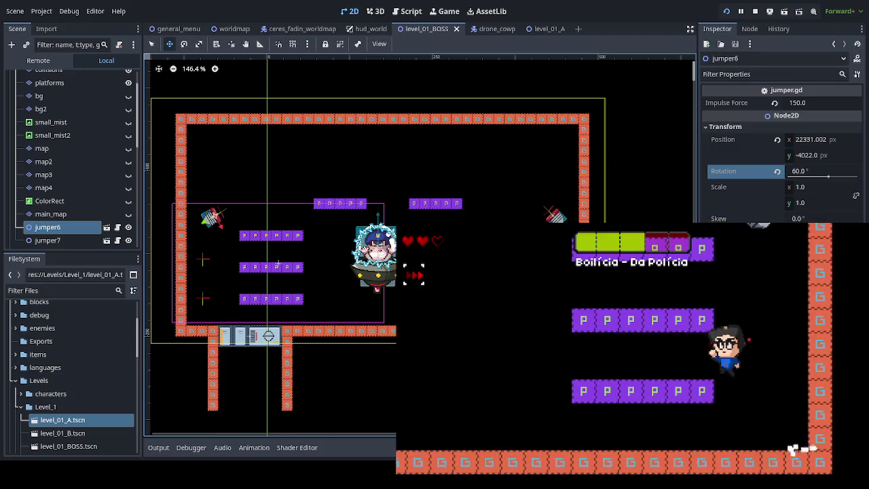
pyautogui.press('Escape')
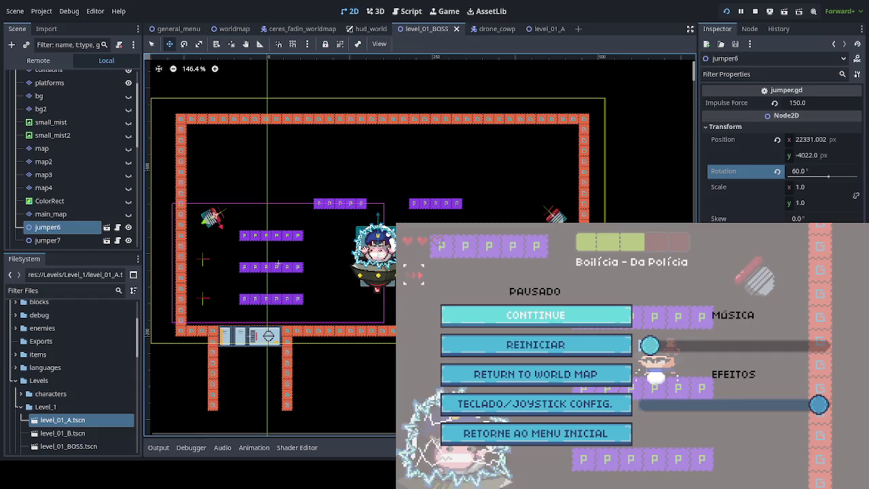
# - Lower jumper6's impulse force to 140 and playtest it against the boss
pyautogui.click(806, 103)
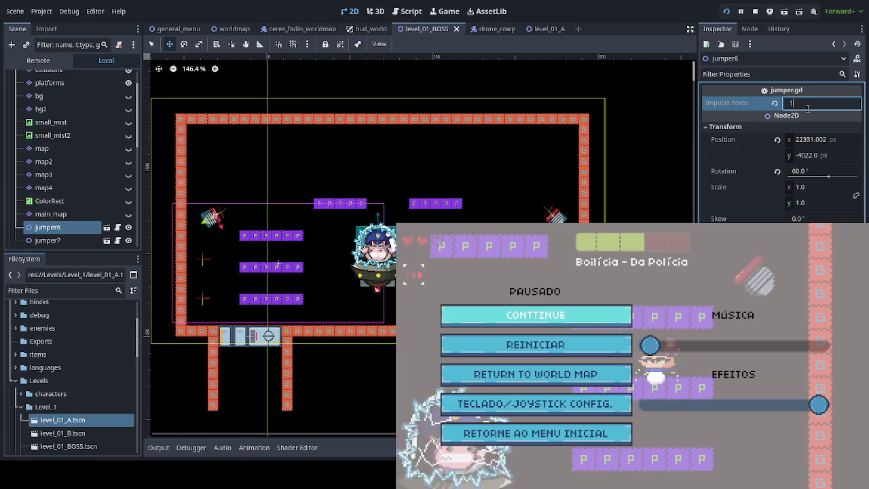
pyautogui.write('40.0')
pyautogui.press('Return')
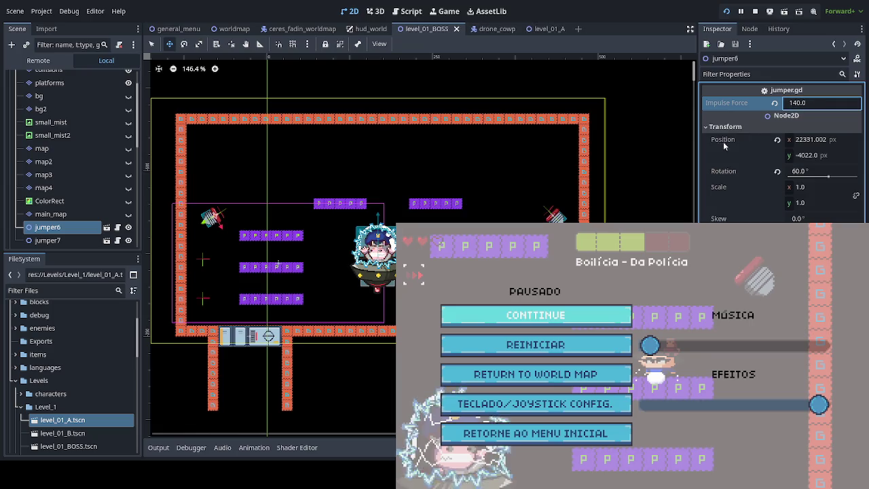
pyautogui.press('Escape')
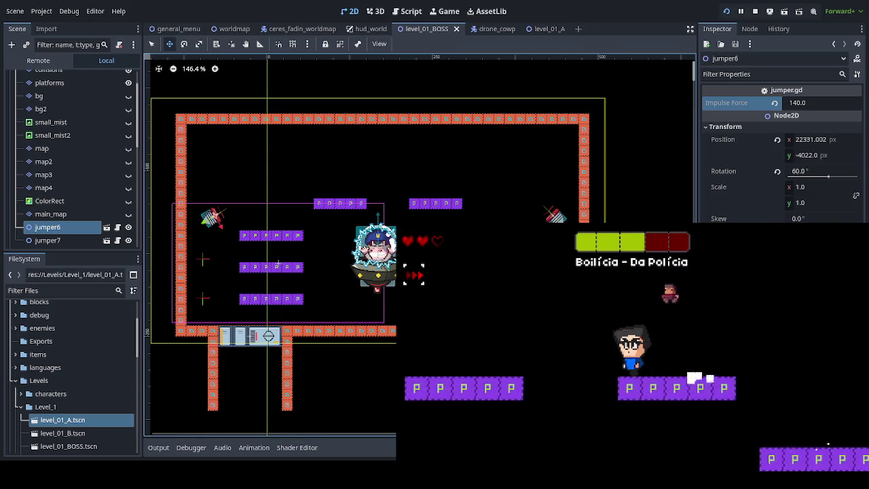
pyautogui.press('Escape')
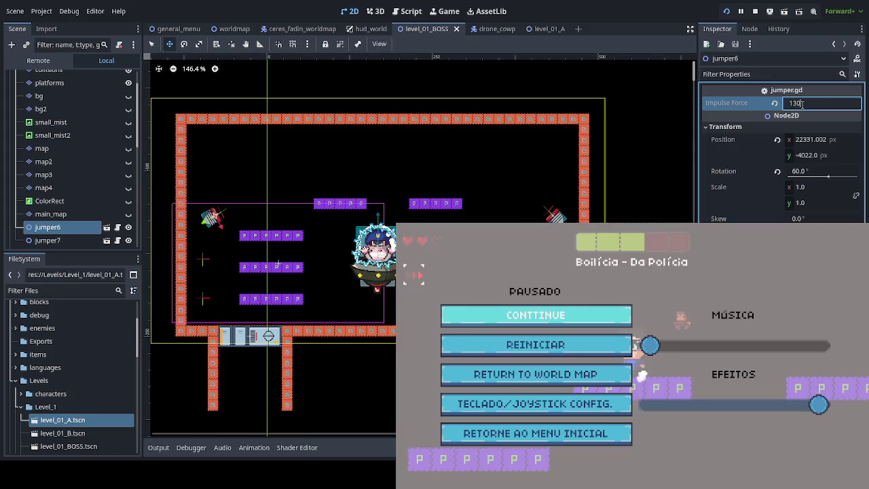
# - Drop jumper6's impulse force to 130, save, and playtest again
pyautogui.hotkey('ctrl', 's')
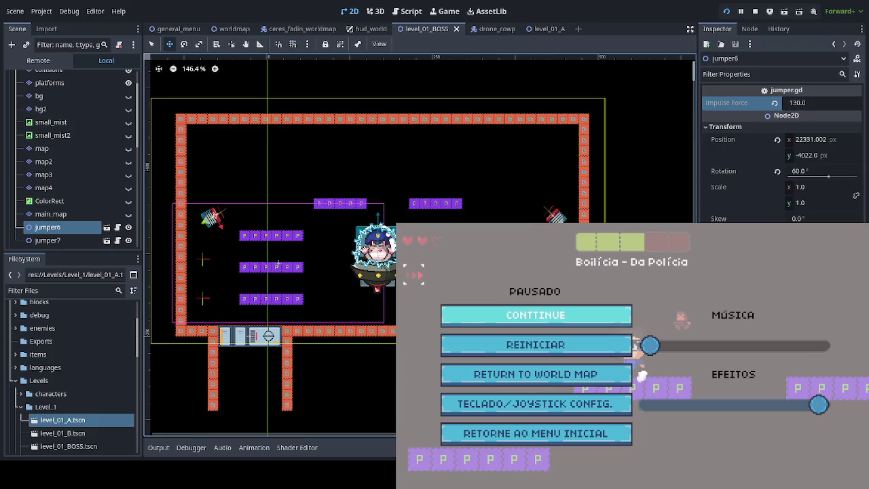
pyautogui.press('Escape')
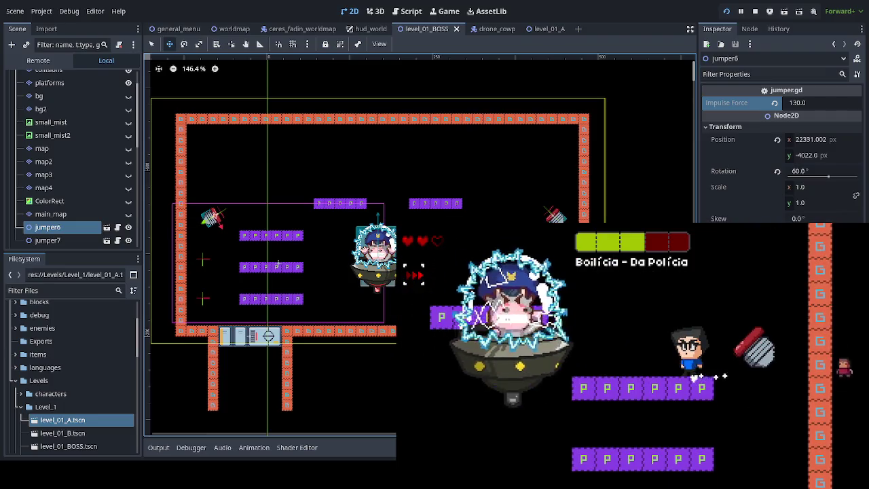
pyautogui.press('Escape')
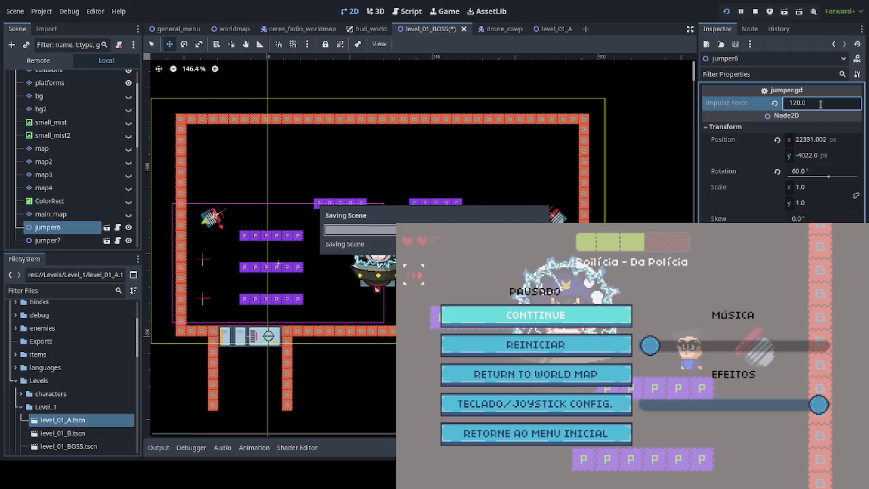
pyautogui.press('Escape')
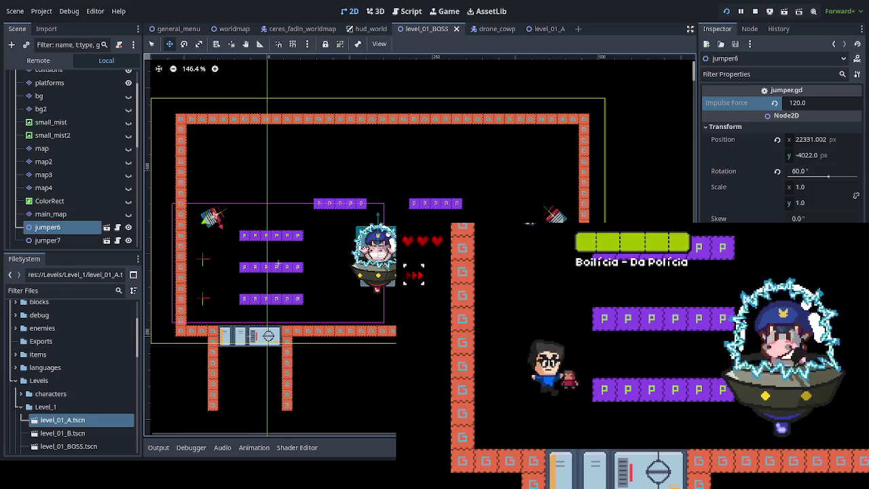
pyautogui.press('space')
pyautogui.press('space')
pyautogui.press('Right')
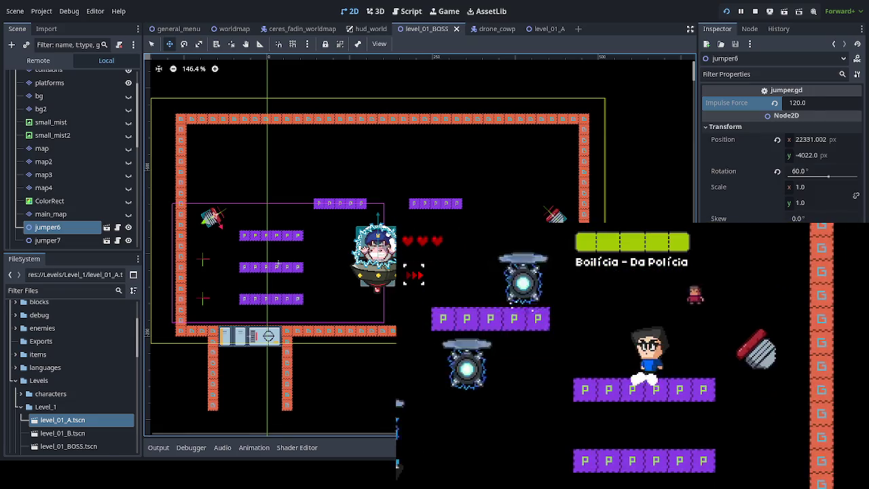
pyautogui.press('Down')
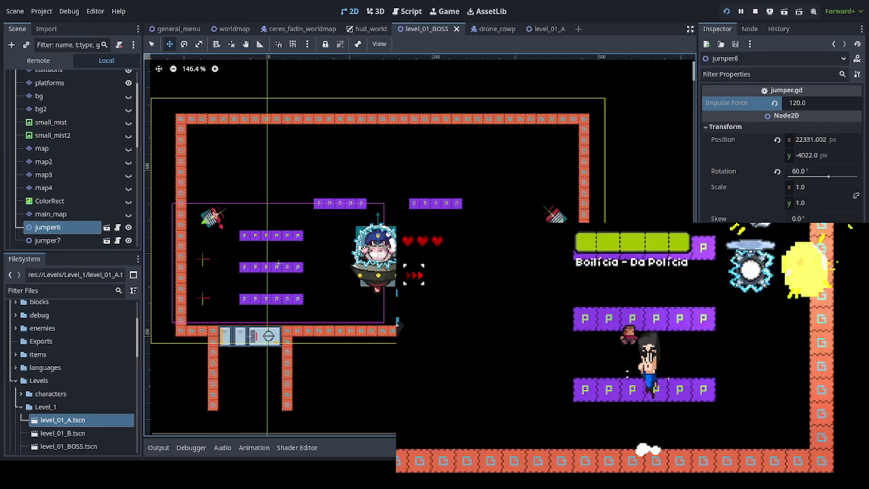
pyautogui.press('Escape')
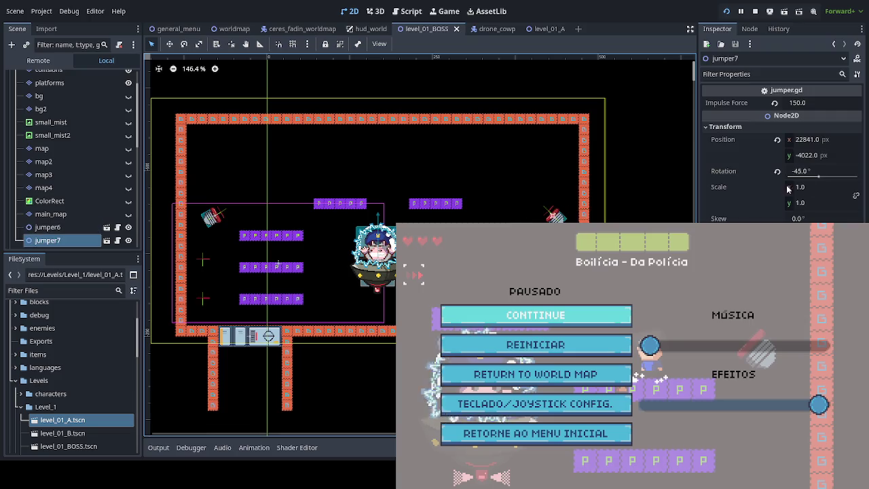
# - Give jumper7 rotation -60° and impulse force 120, save, and resume the boss fight
pyautogui.click(818, 177)
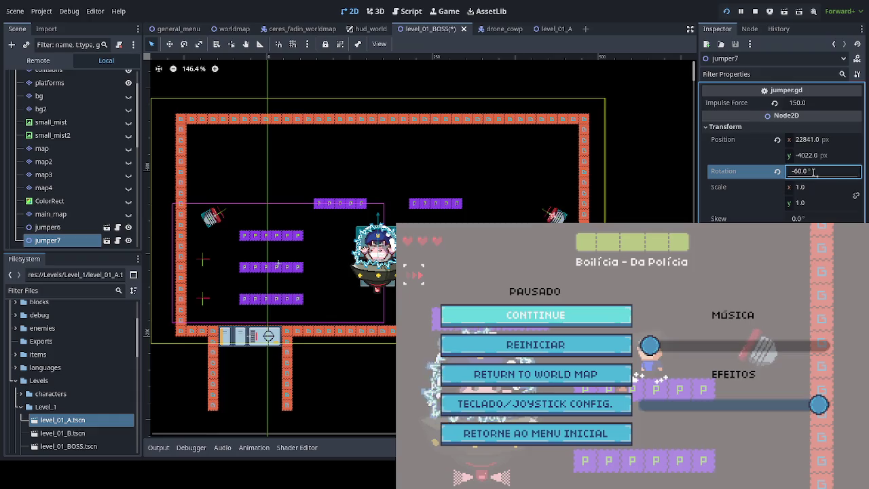
pyautogui.press('Return')
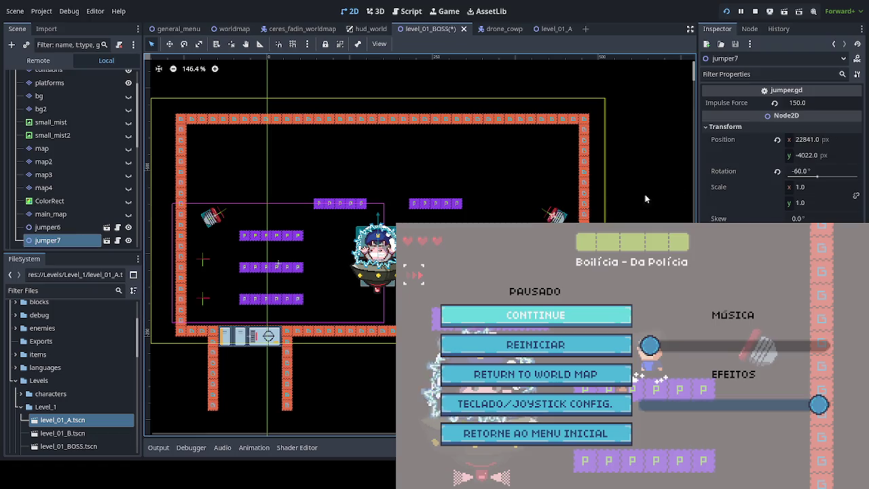
pyautogui.click(818, 103)
pyautogui.write('120')
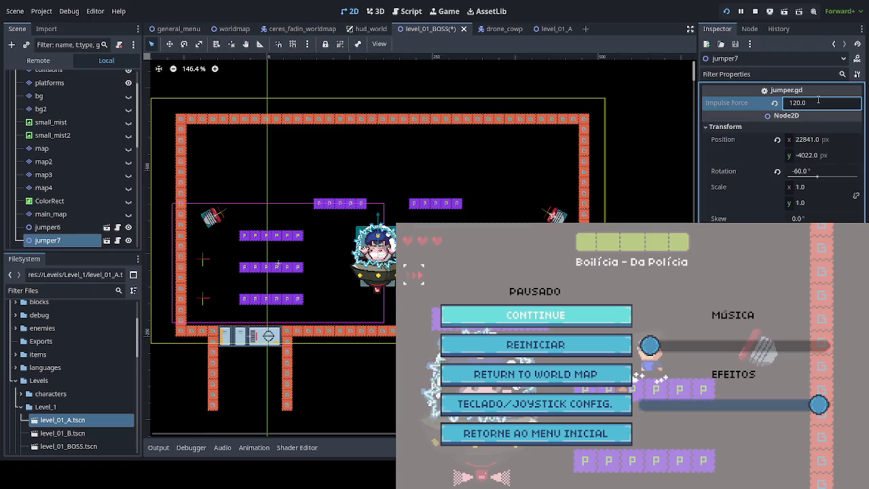
pyautogui.hotkey('ctrl', 's')
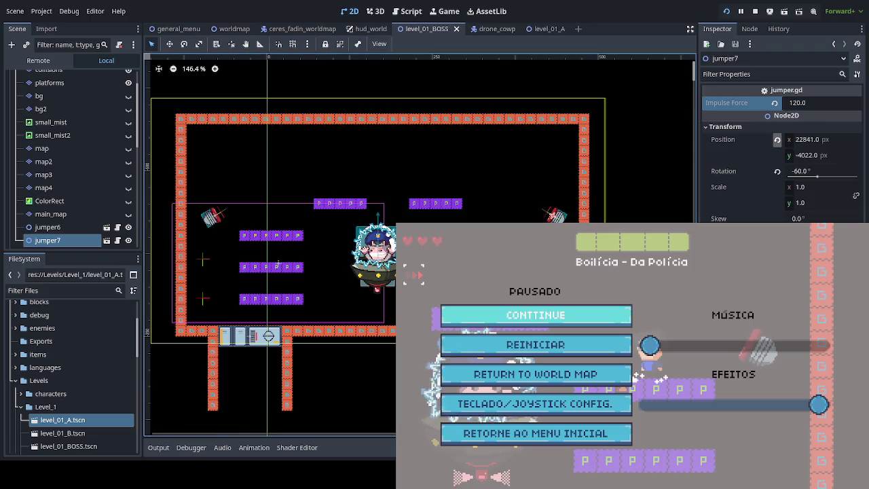
pyautogui.press('Escape')
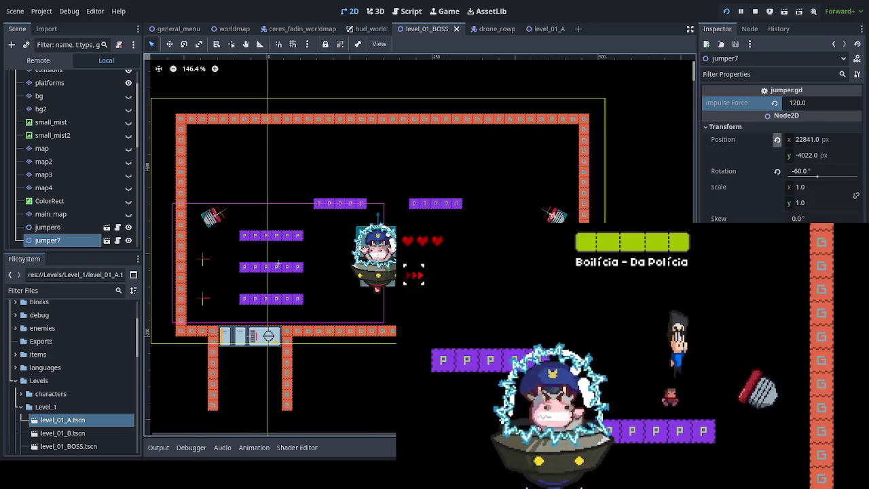
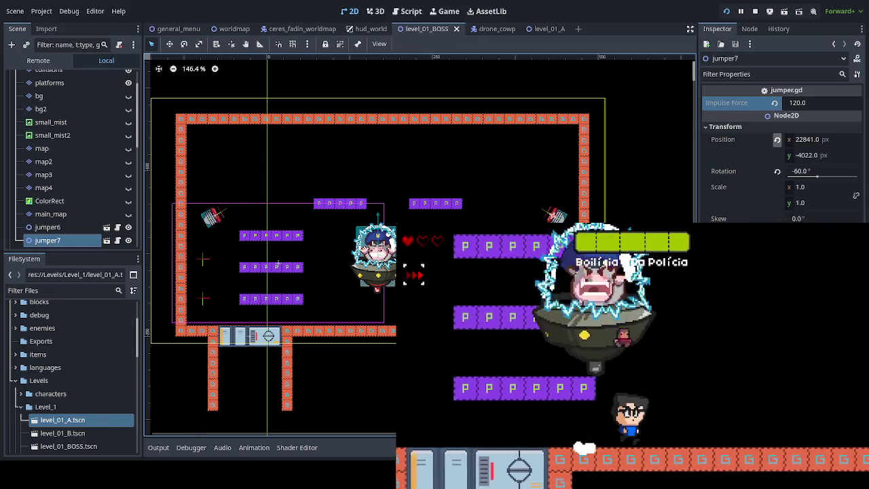
# - Jump and dash between the lower purple platforms, stepping off an edge and climbing back up
pyautogui.press('space')
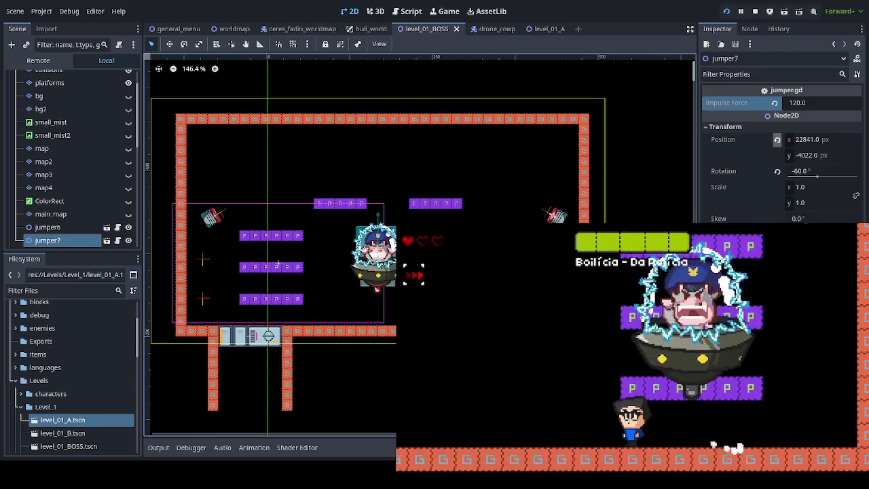
pyautogui.press('Right')
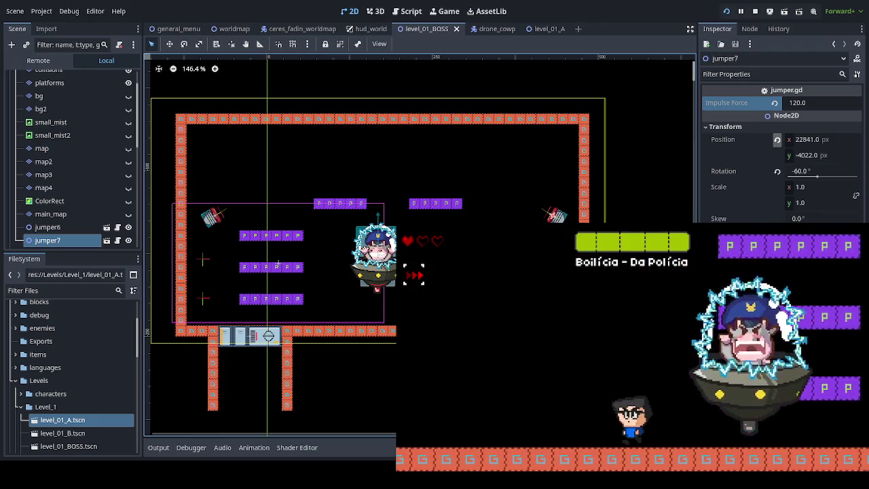
pyautogui.press('space')
pyautogui.press('Left')
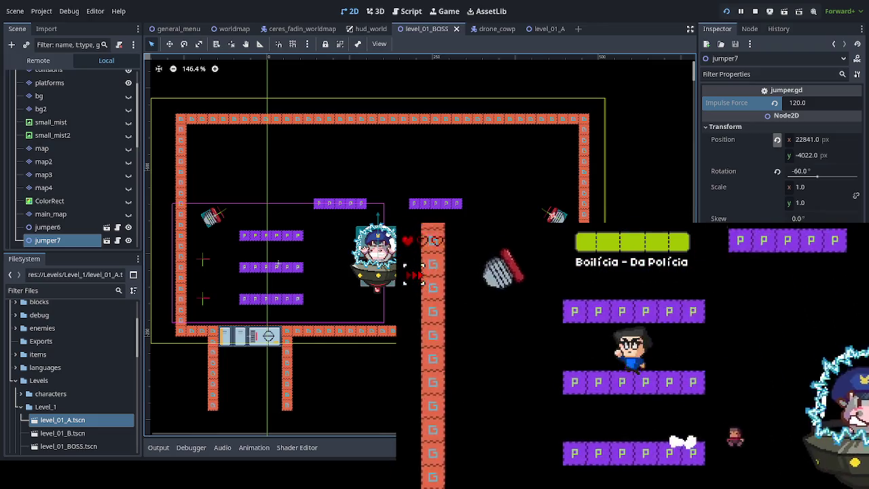
pyautogui.press('space')
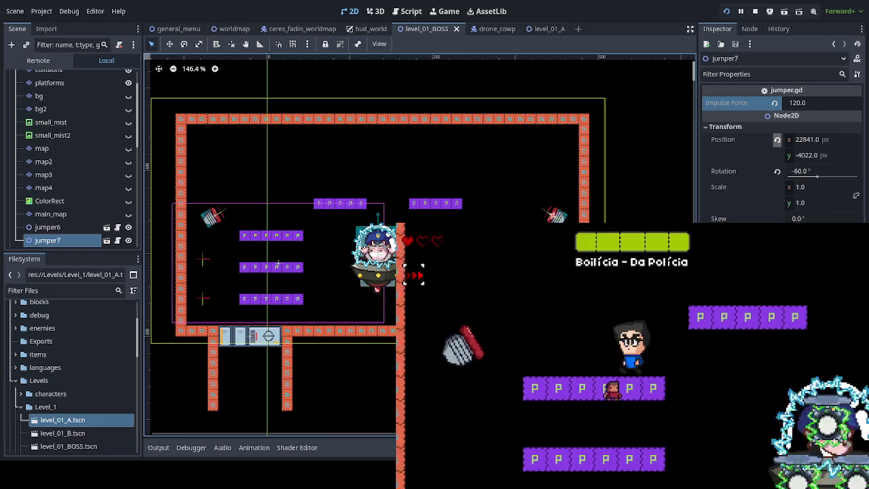
pyautogui.press('Right')
pyautogui.press('space')
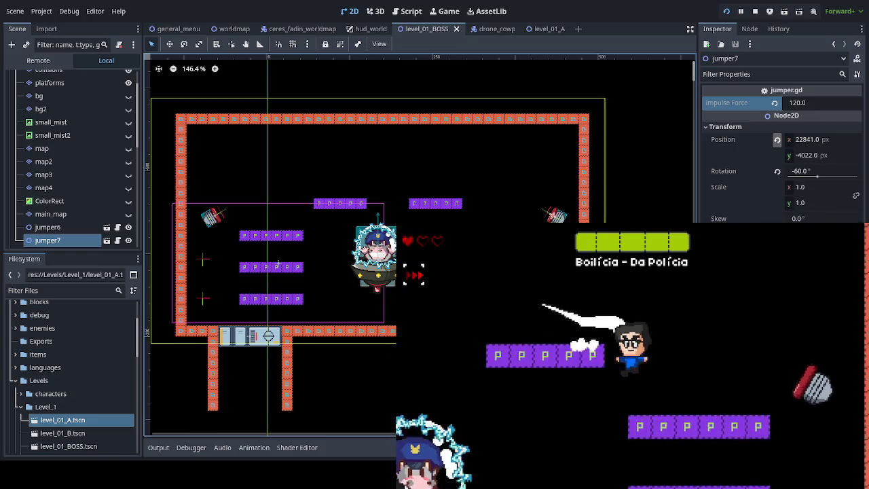
pyautogui.press('Left')
pyautogui.press('Right')
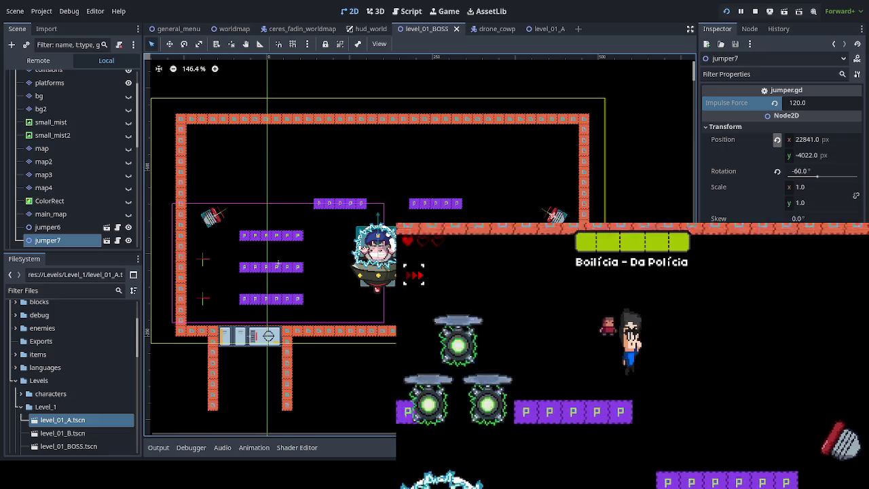
pyautogui.press('Left')
pyautogui.press('space')
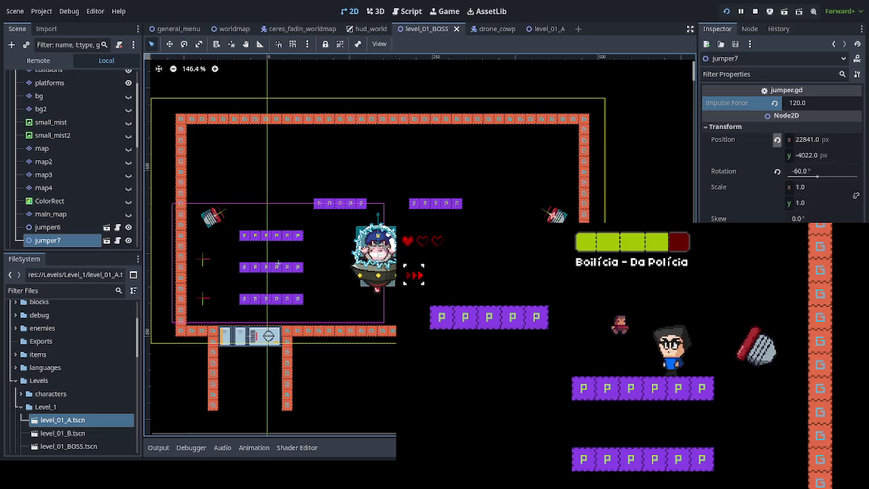
# - Cross the platforms toward the boss, dash upward, then drop to the floor
pyautogui.press('space')
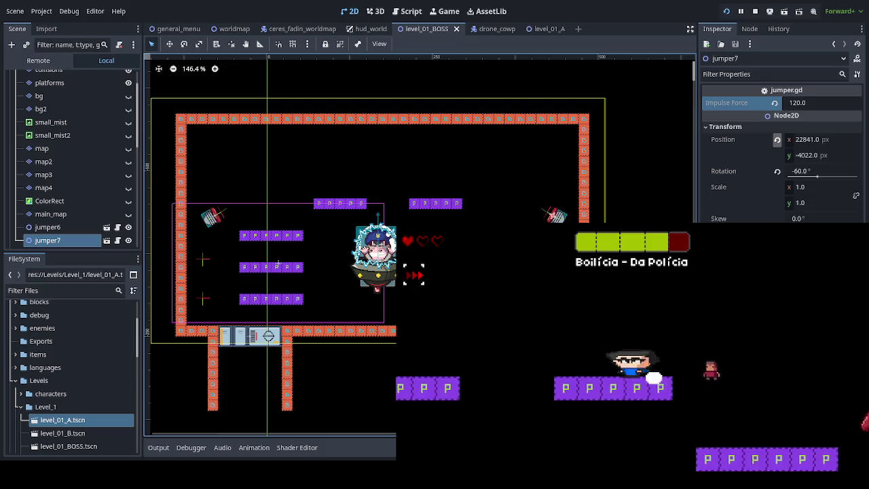
pyautogui.press('space')
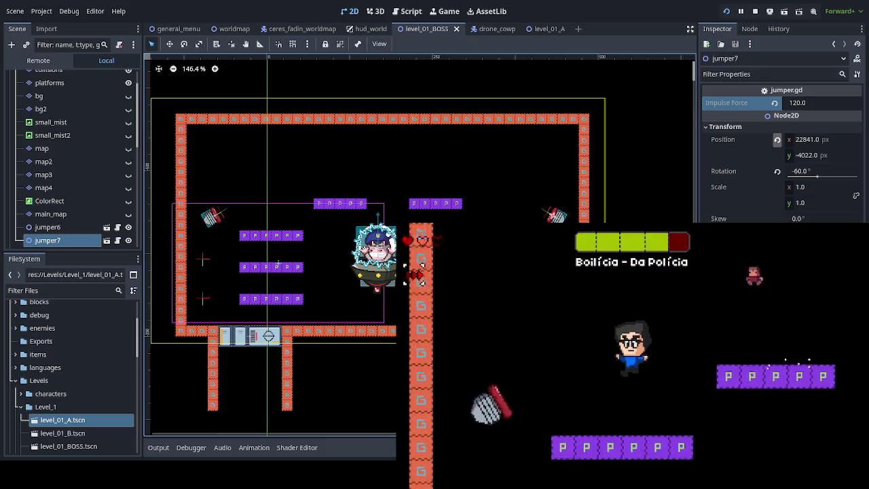
pyautogui.press('Right')
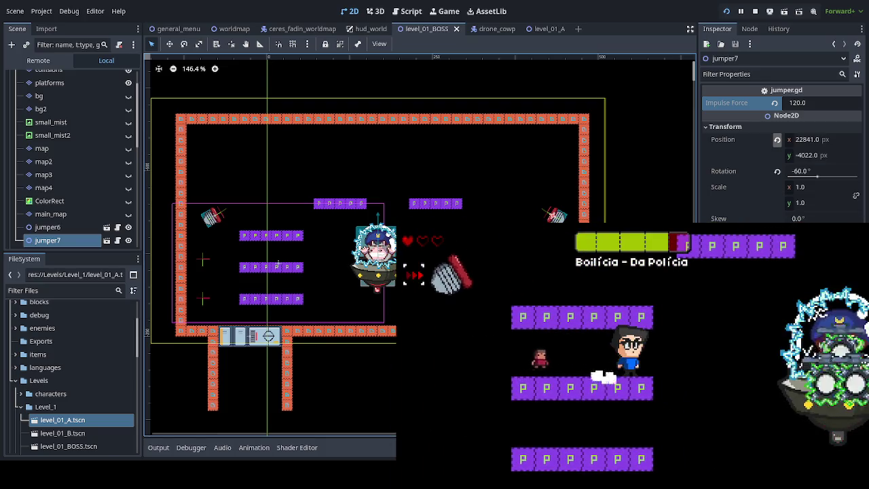
pyautogui.press('space')
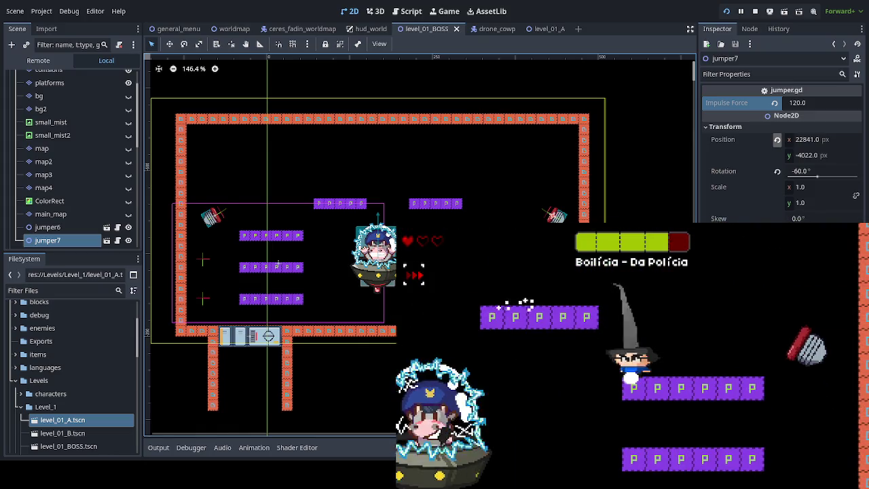
pyautogui.press('Right')
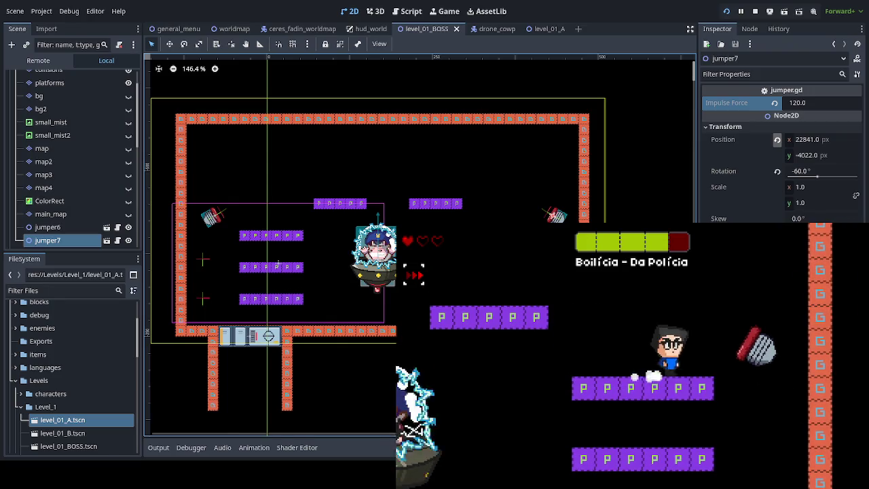
pyautogui.press('Down')
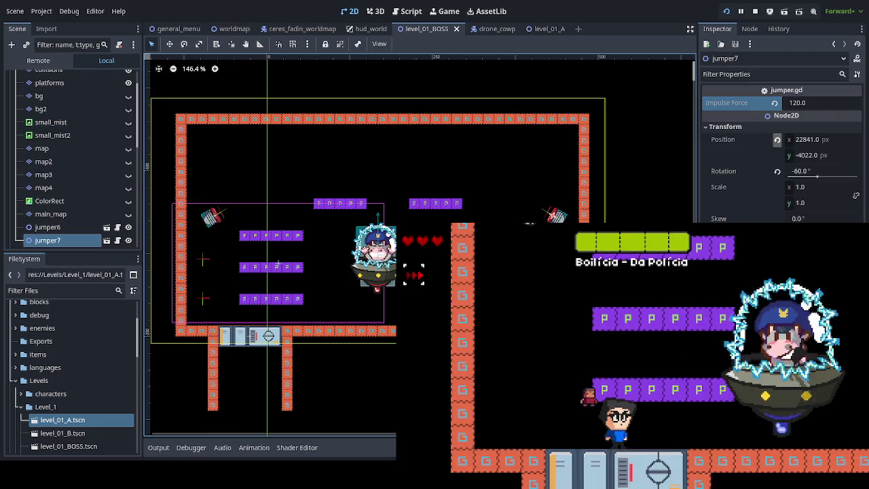
# - Pause into the PAUSADO menu, resume, then jump-dash up-right and drop to the floor
pyautogui.press('Escape')
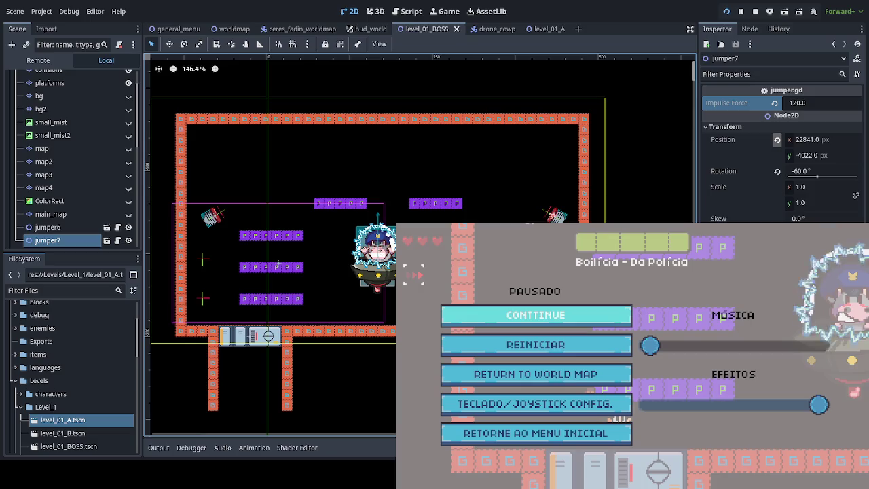
pyautogui.press('Escape')
pyautogui.press('space')
pyautogui.press('shift')
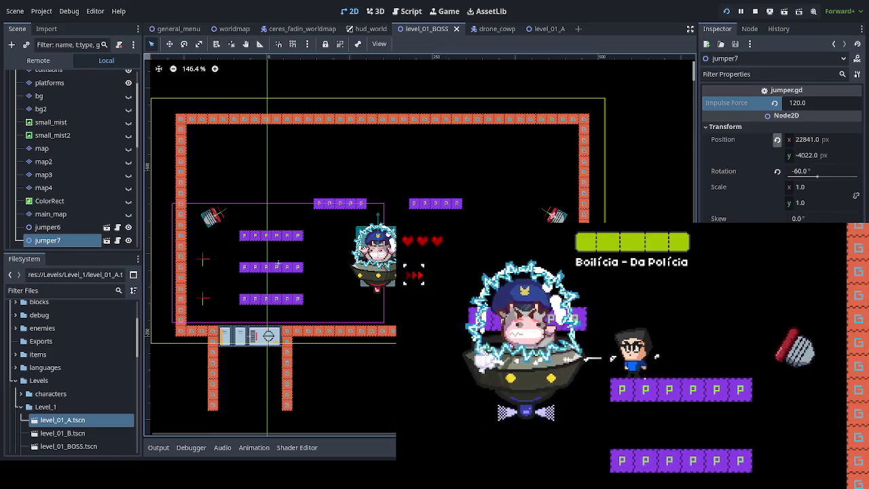
pyautogui.press('Left')
pyautogui.press('Left')
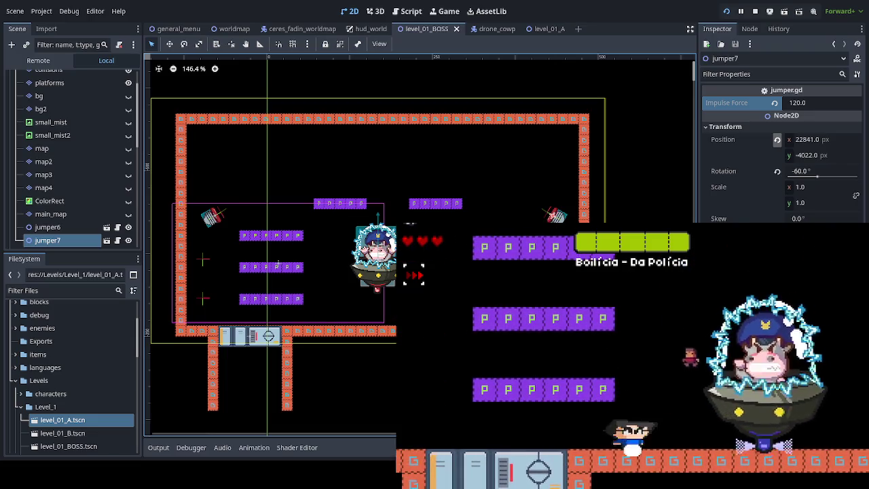
# - Jump onto the platforms, dash right, drop to the floor, and drop through a platform
pyautogui.press('Left')
pyautogui.press('space')
pyautogui.press('Right')
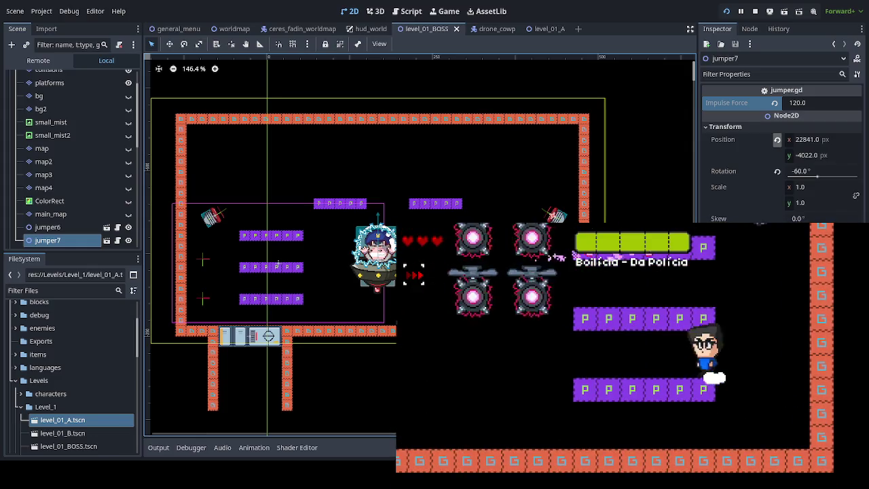
pyautogui.press('Right')
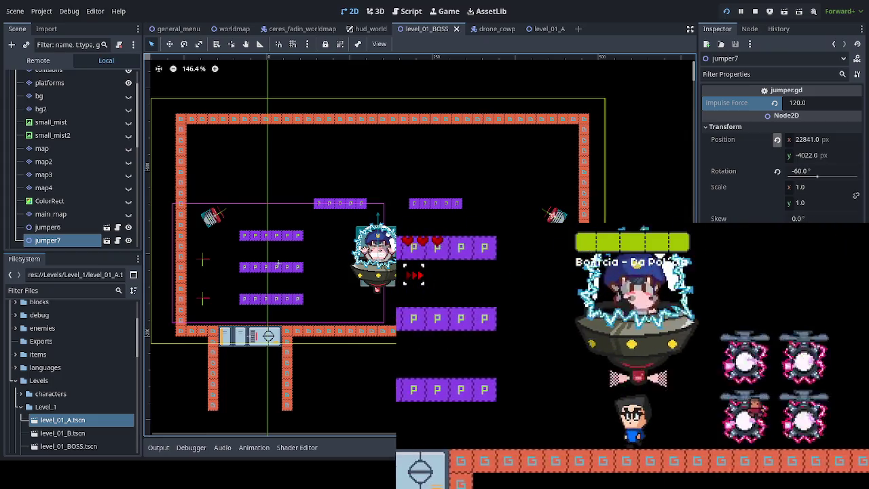
pyautogui.press('space')
pyautogui.press('Left')
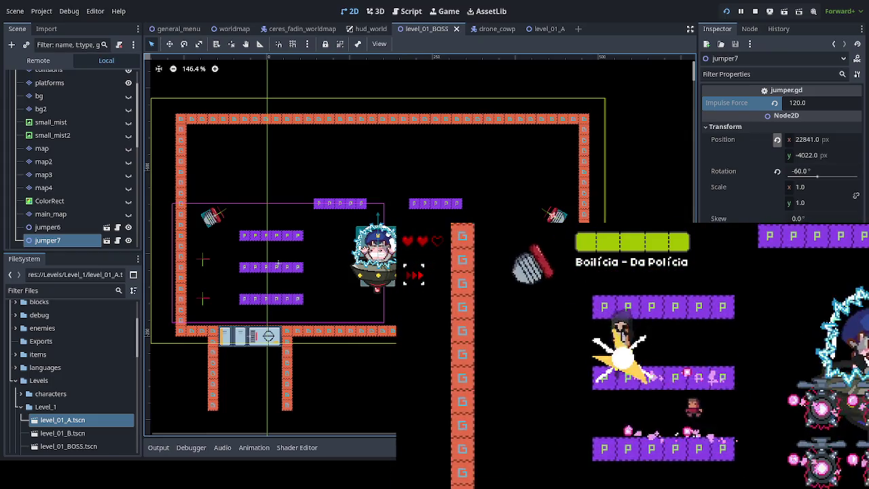
pyautogui.press('Down')
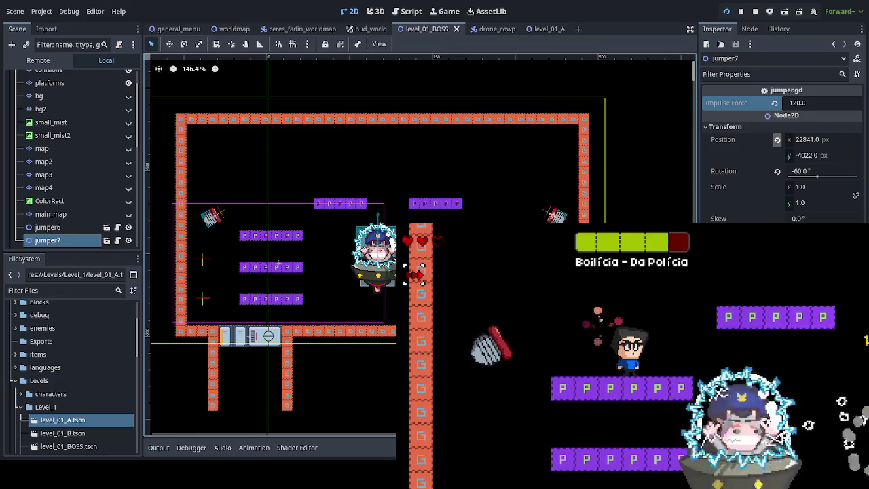
# - Dash onto a purple platform, shuffle across lower platforms, drop to the floor and jump back up
pyautogui.press('Right')
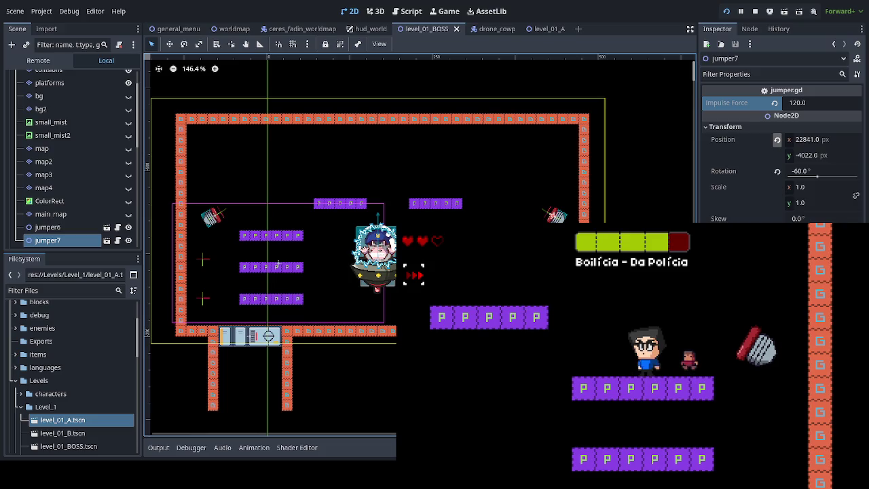
pyautogui.press('Right')
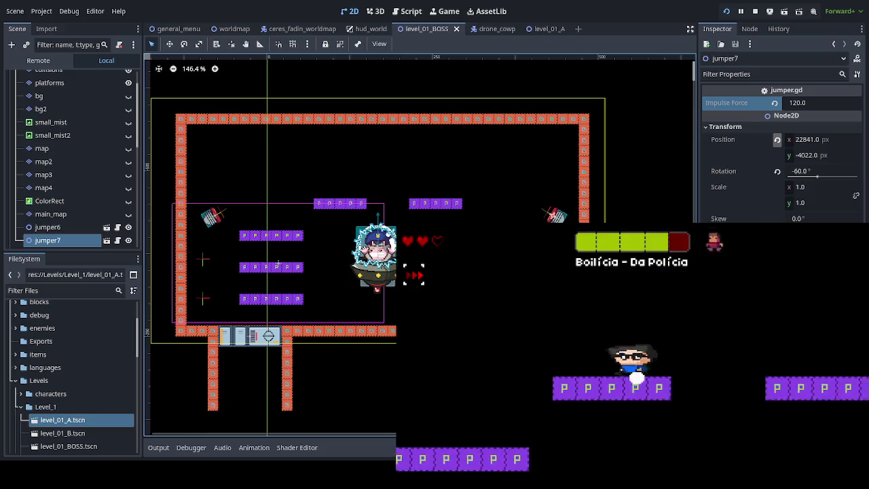
pyautogui.press('Left')
pyautogui.press('Right')
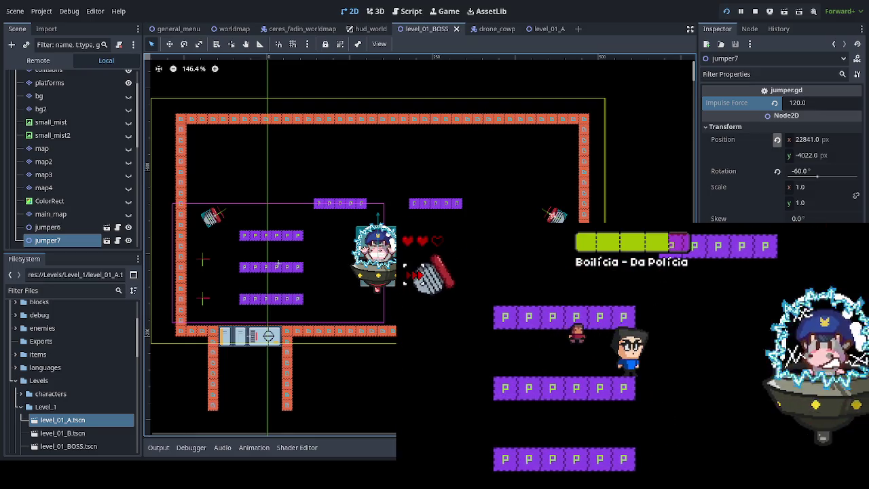
pyautogui.press('Left')
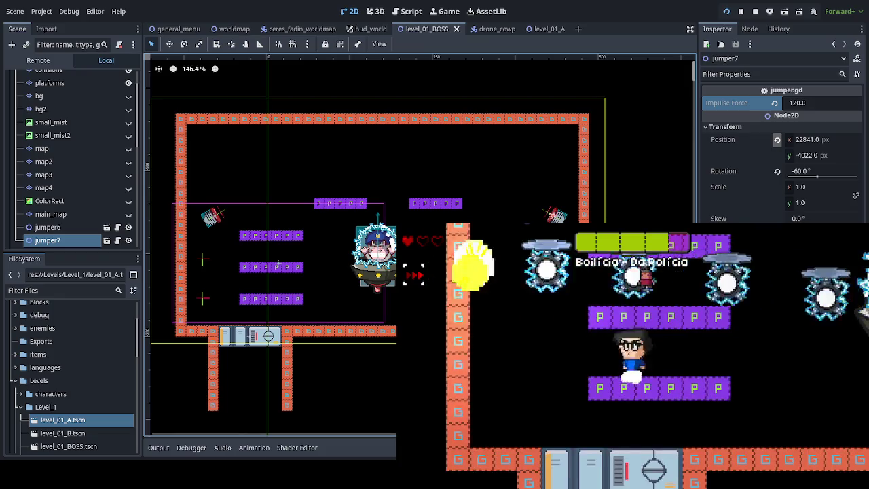
pyautogui.press('Right')
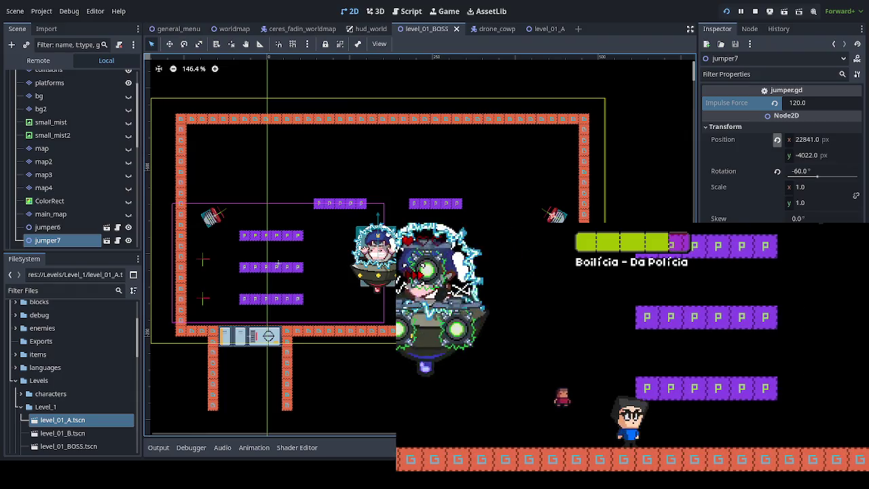
pyautogui.press('Right')
pyautogui.press('space')
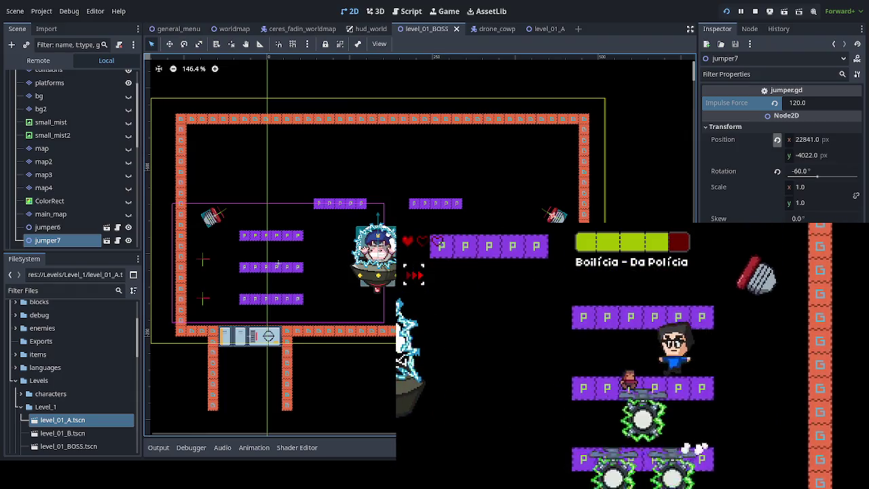
# - Hop between platform levels, dash right swinging the sword, and drop through a platform
pyautogui.press('Left')
pyautogui.press('Right')
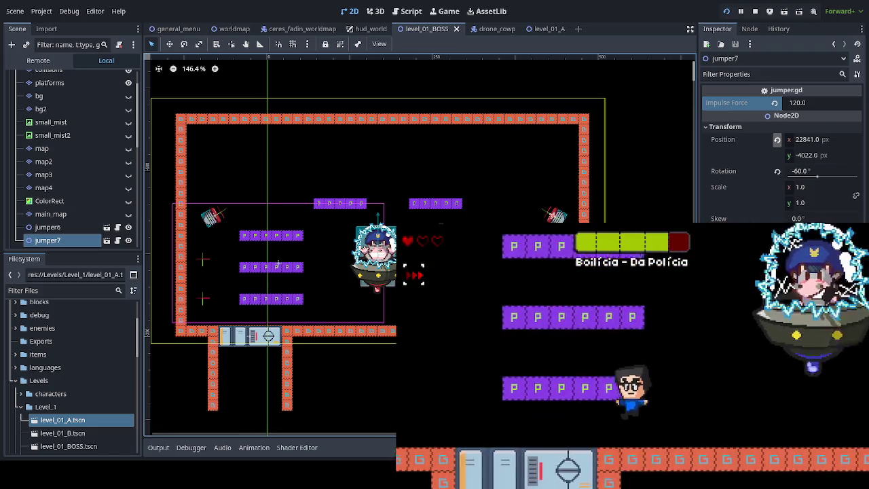
pyautogui.press('Left')
pyautogui.press('space')
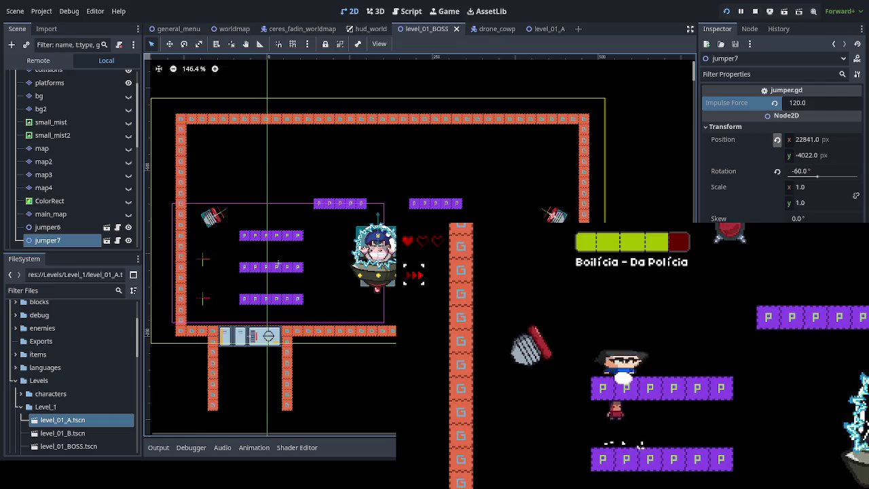
pyautogui.press('Right')
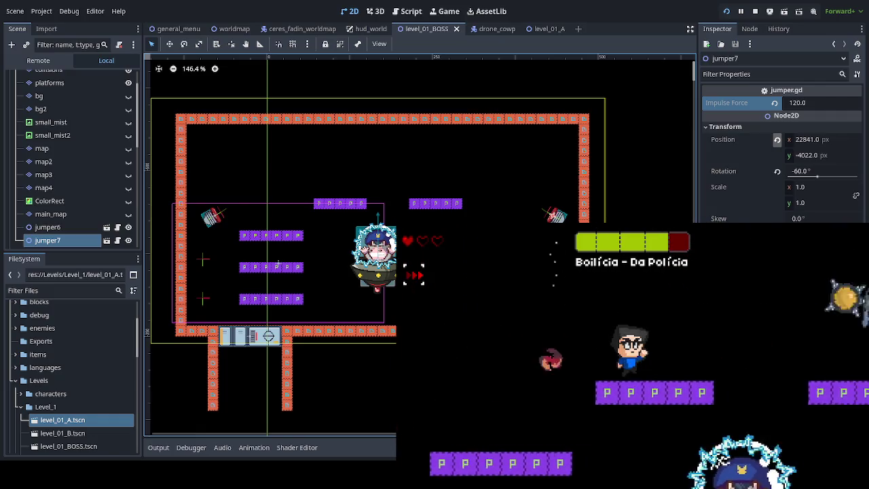
pyautogui.press('Right')
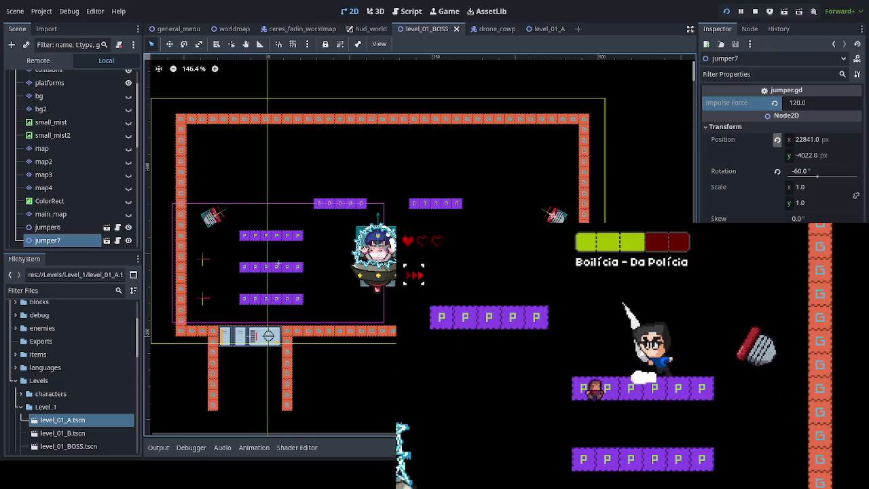
pyautogui.press('Down')
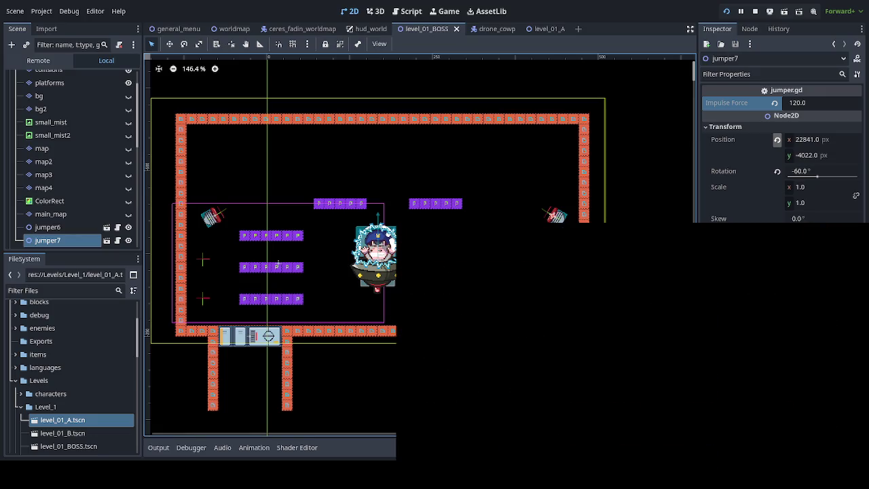
# - Jump onto a platform, dash up-right, drop to the floor, climb back and walk left
pyautogui.press('Up')
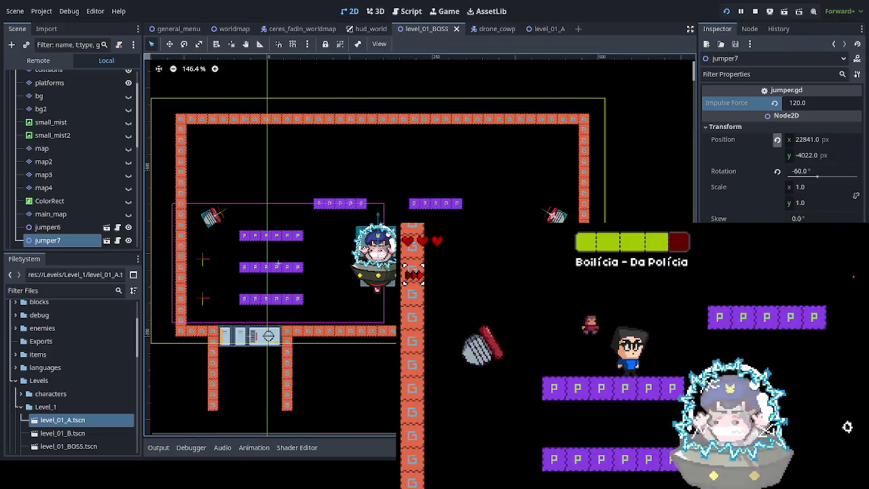
pyautogui.press('Up')
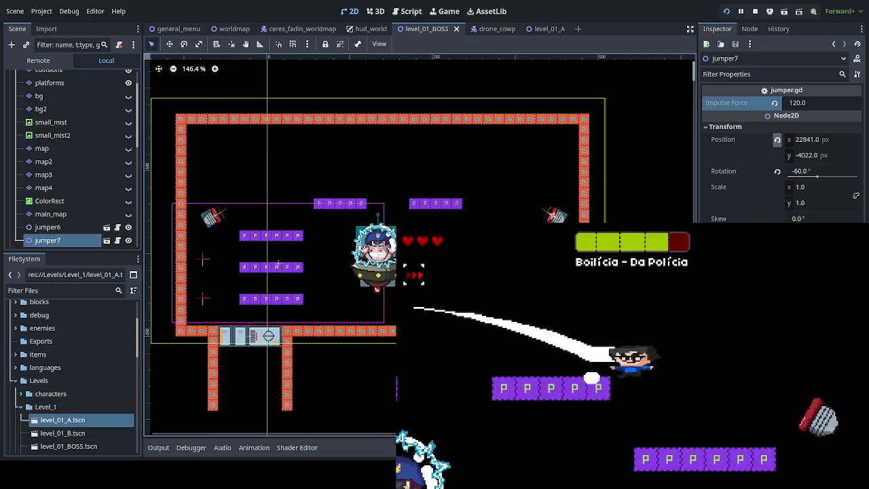
pyautogui.press('Left')
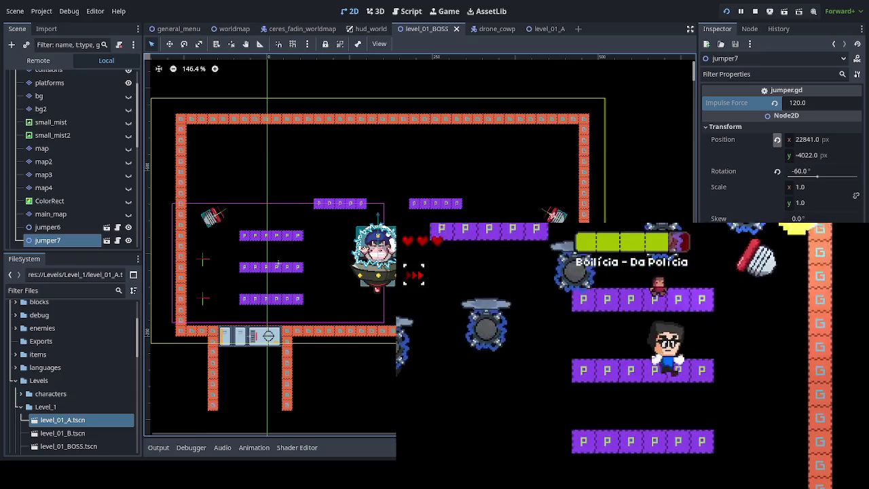
pyautogui.press('Up')
pyautogui.press('Up')
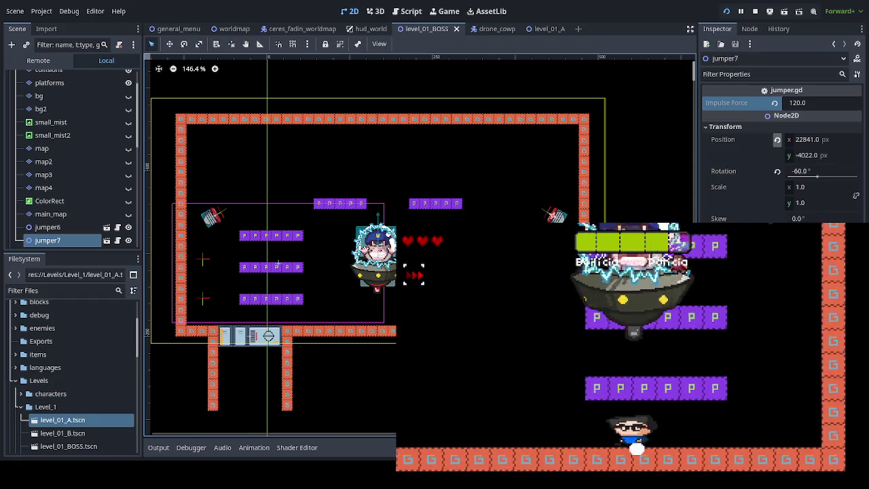
pyautogui.press('Left')
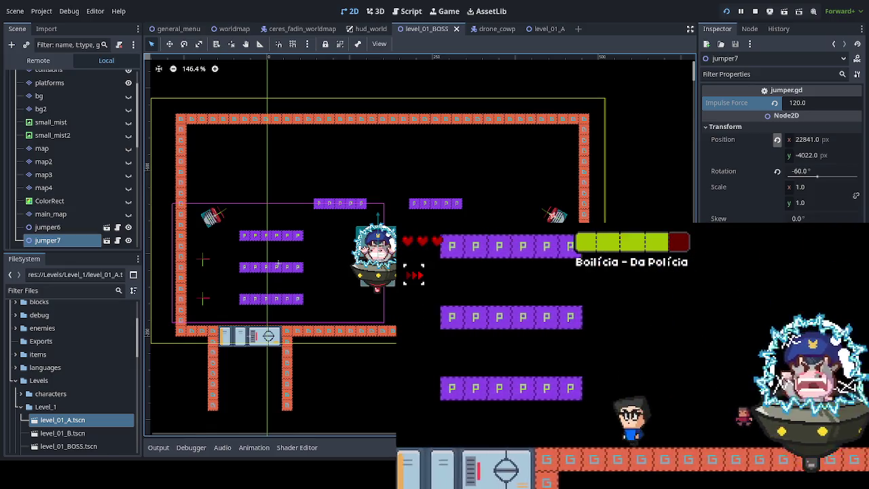
pyautogui.press('Left')
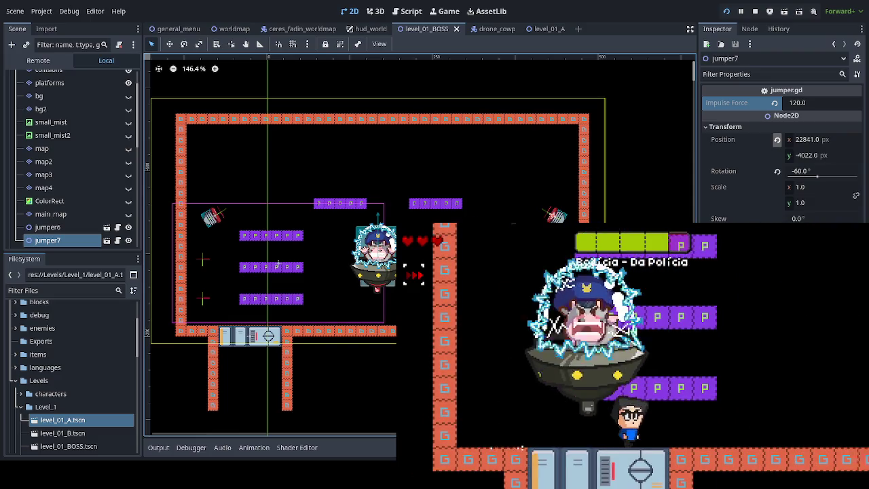
pyautogui.press('Right')
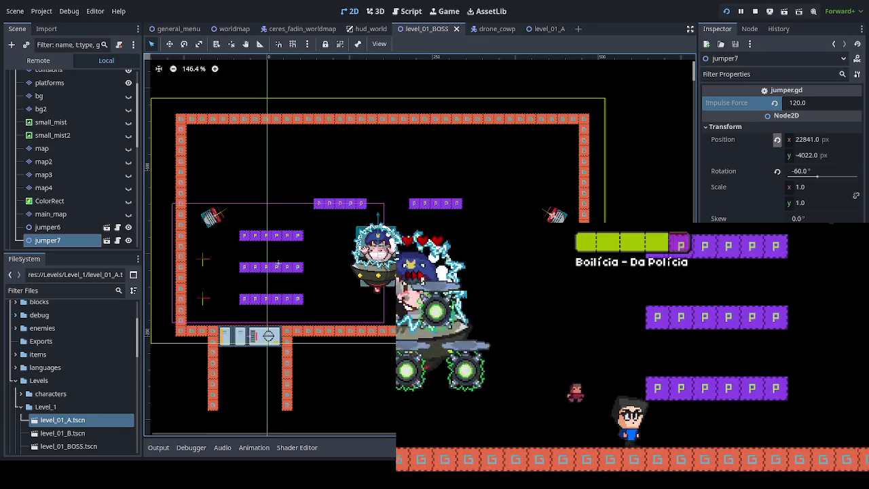
# - Jump across to another platform, pace left and right, and leap up to the right
pyautogui.press('space')
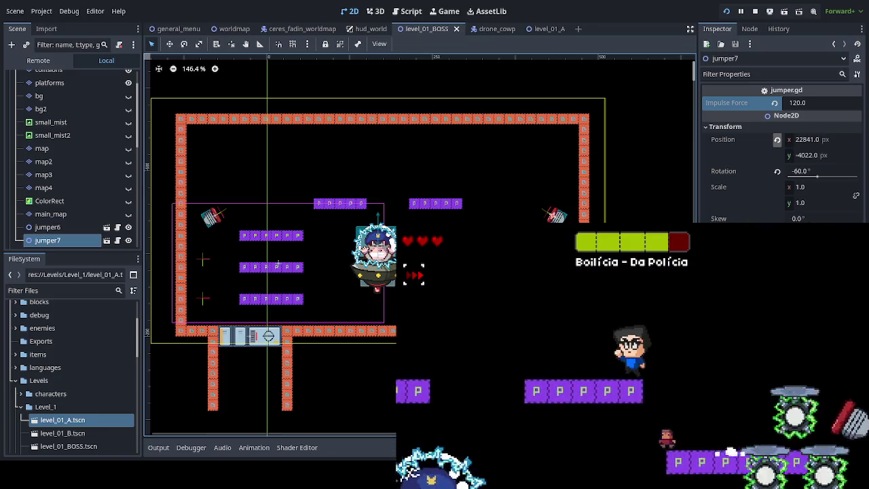
pyautogui.press('Left')
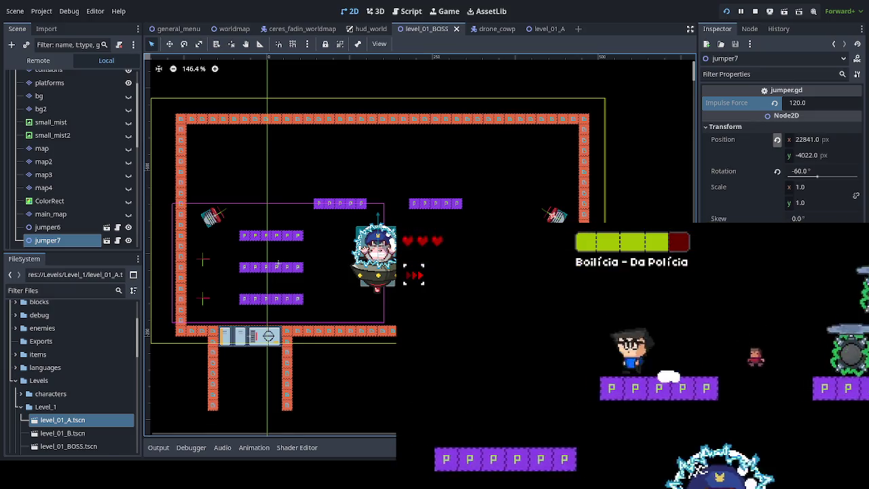
pyautogui.press('Right')
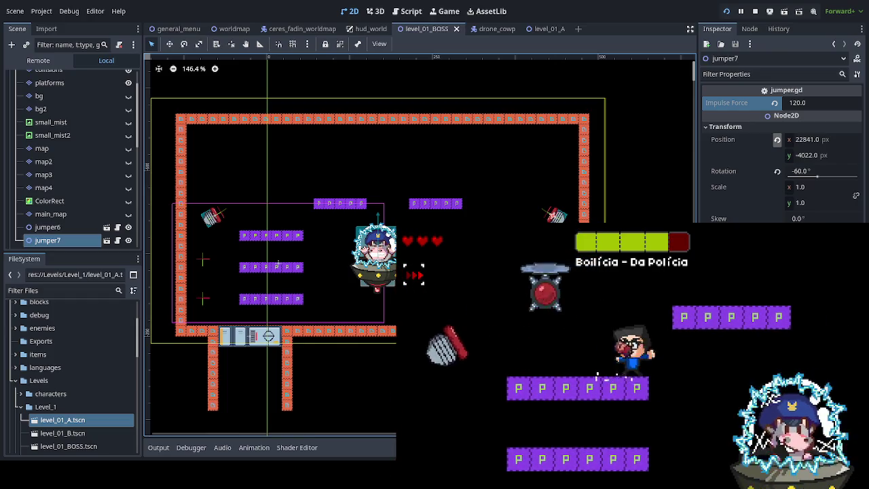
pyautogui.press('Left')
pyautogui.press('Right')
pyautogui.press('space')
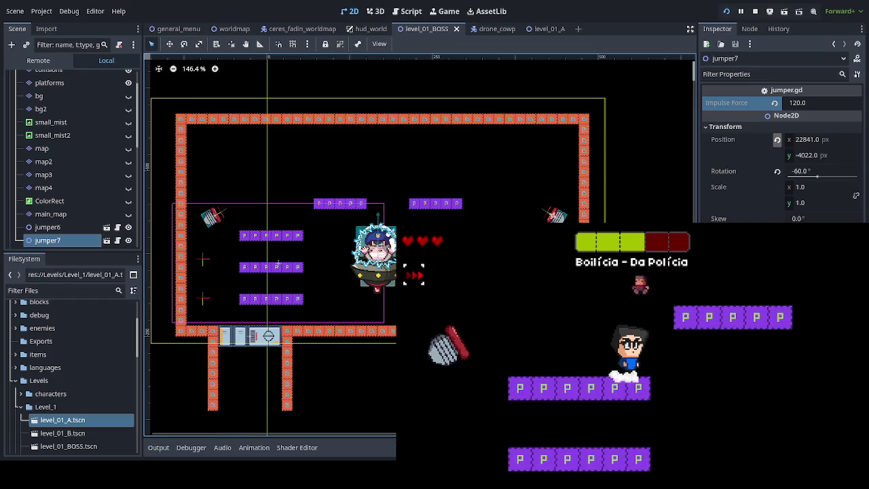
# - Move right down to a lower platform, step back left, then drop to the floor
pyautogui.press('Left')
pyautogui.press('Right')
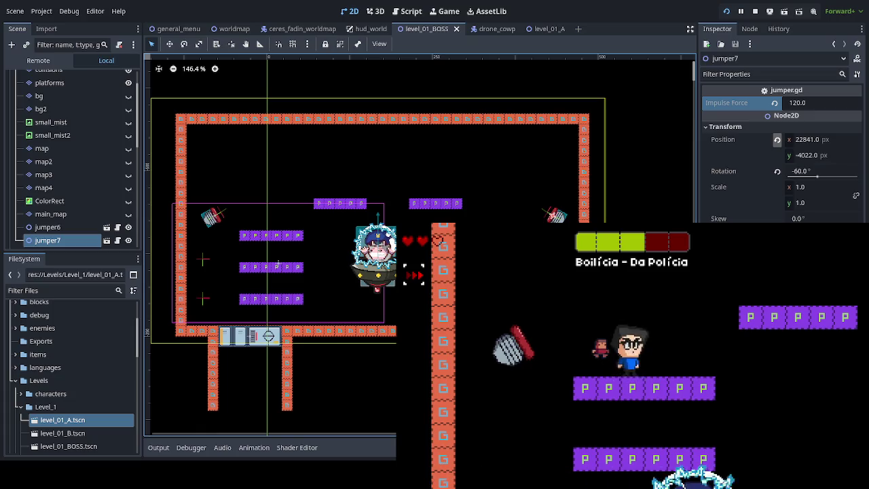
pyautogui.press('Right')
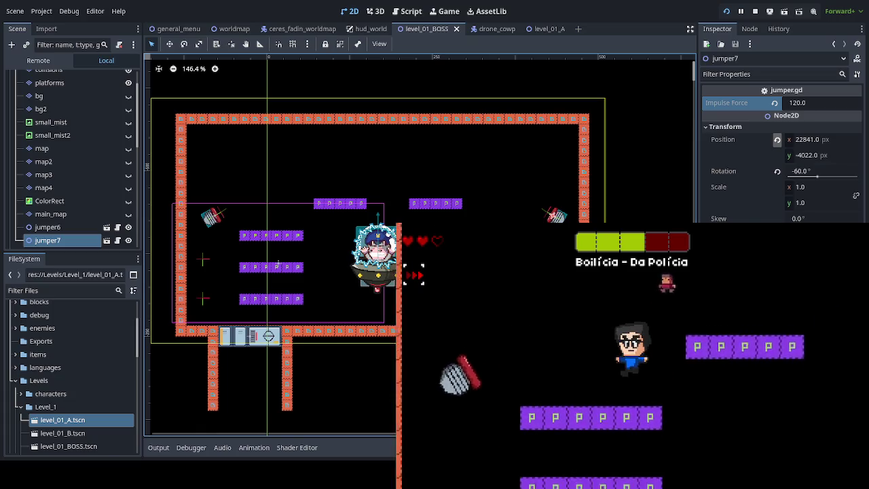
pyautogui.press('Right')
pyautogui.press('Left')
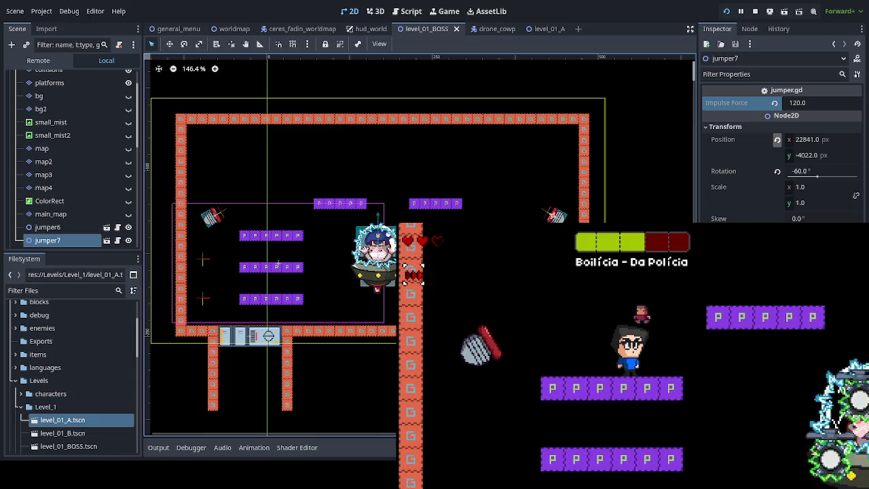
pyautogui.press('Down')
# - Climb two platforms, drop and rejump, then drift right onto another platform
pyautogui.press('Up')
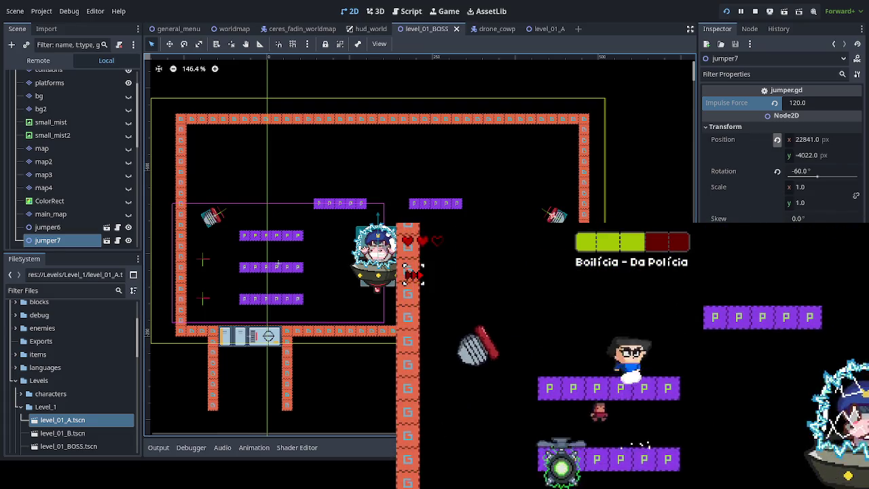
pyautogui.press('Down')
pyautogui.press('Up')
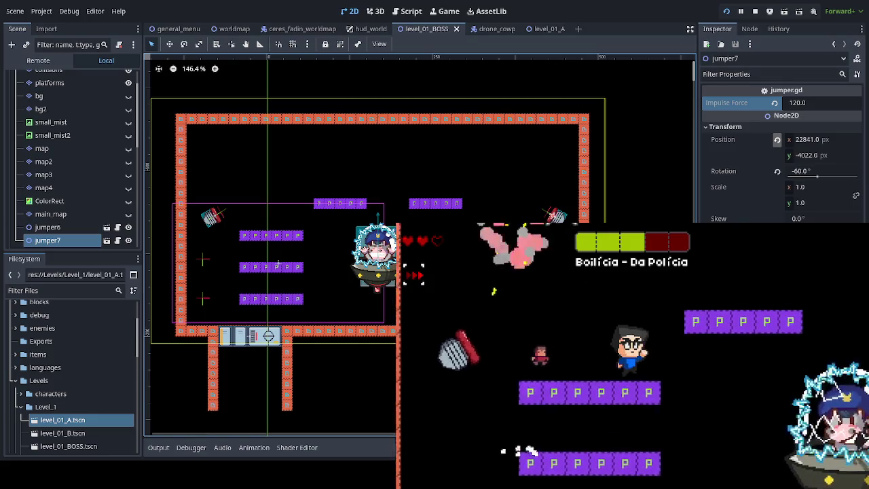
pyautogui.press('Up')
pyautogui.press('Right')
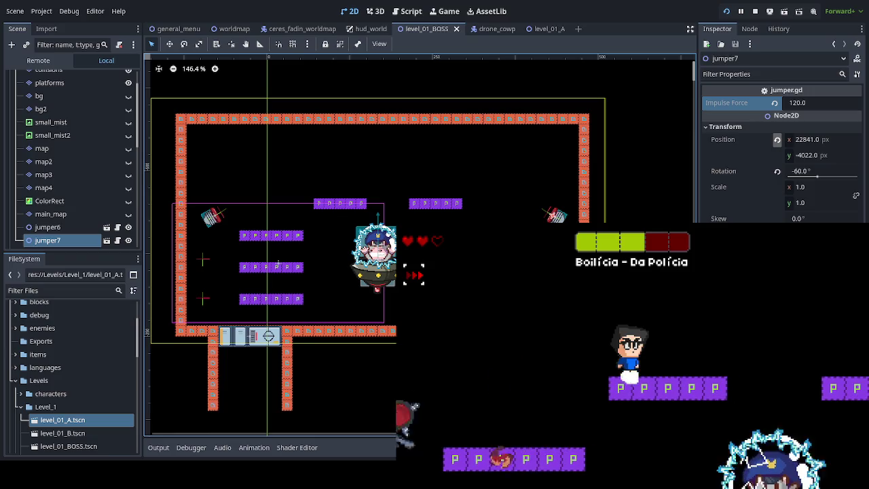
pyautogui.press('Up')
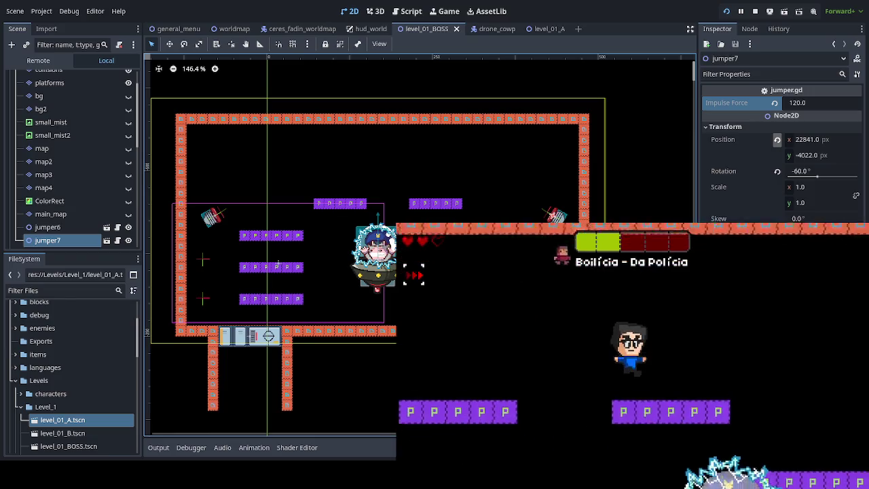
pyautogui.press('Right')
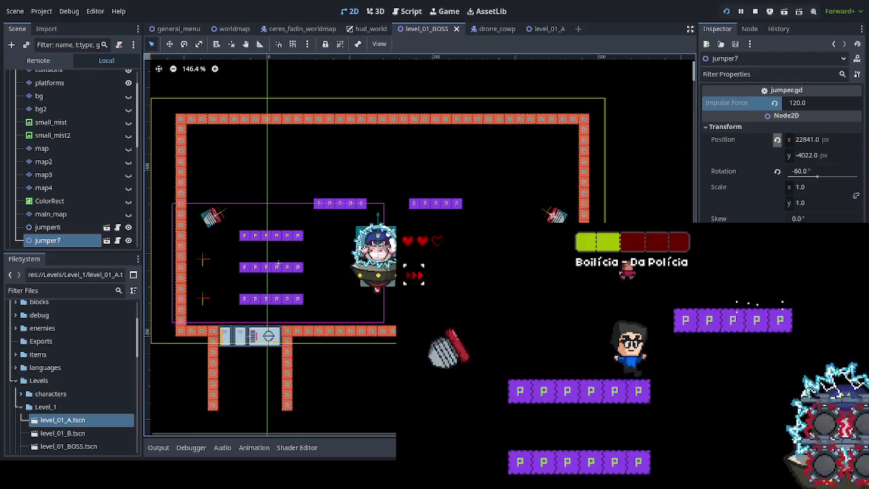
# - Drop to the floor, jump onto a purple platform, and hit the boss while jumping left
pyautogui.press('Right')
pyautogui.press('Right')
pyautogui.press('Up')
pyautogui.press('Right')
pyautogui.press('Left')
pyautogui.press('Up')
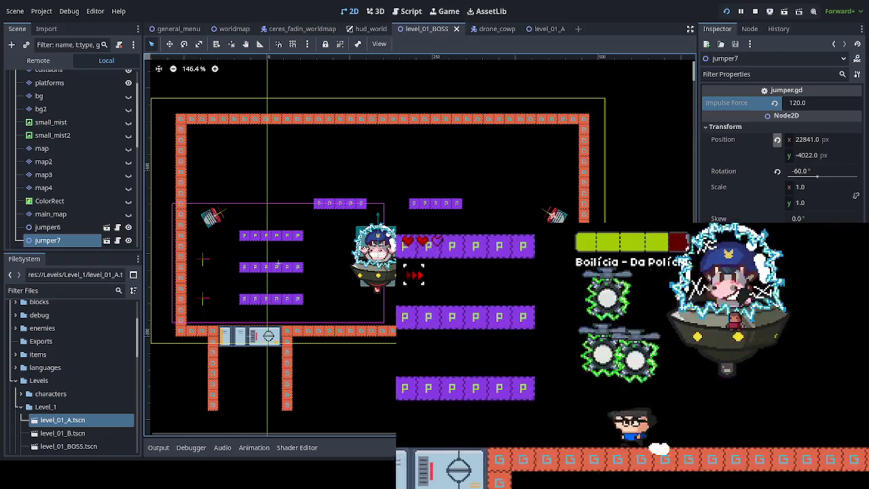
# - Jump onto a platform to strike the boss, climb higher, then drop and dash back up
pyautogui.press('Left')
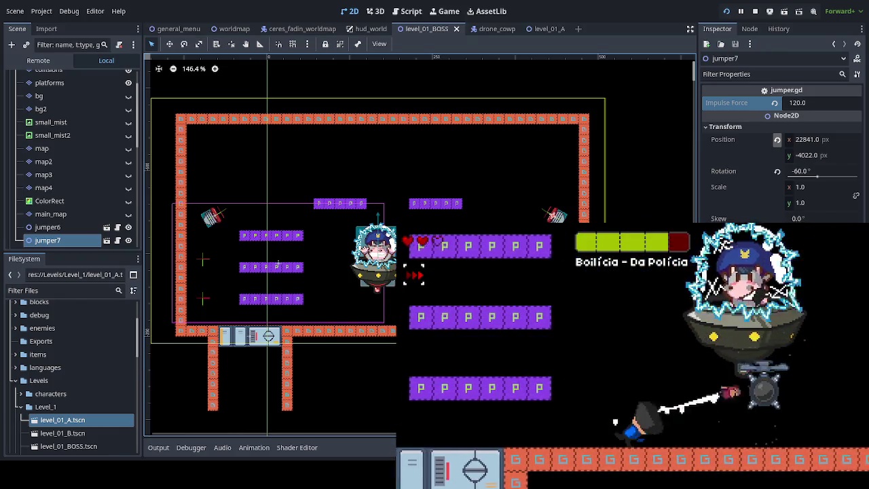
pyautogui.press('Right')
pyautogui.press('space')
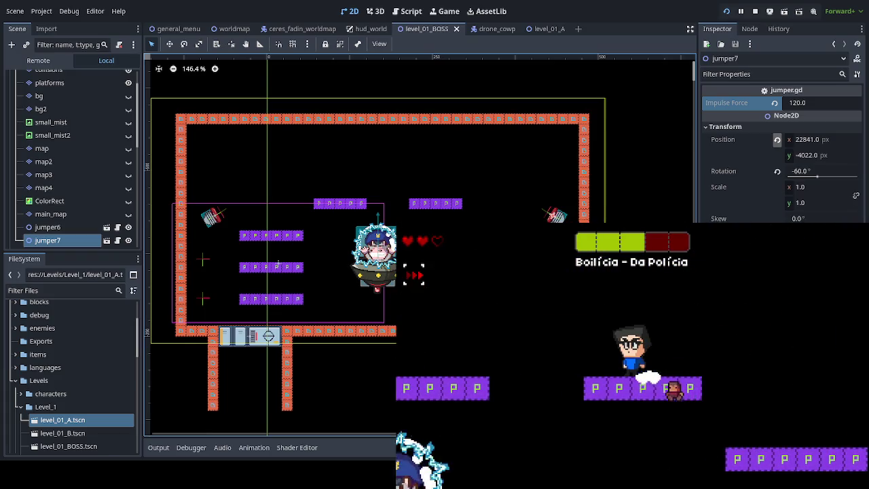
pyautogui.press('space')
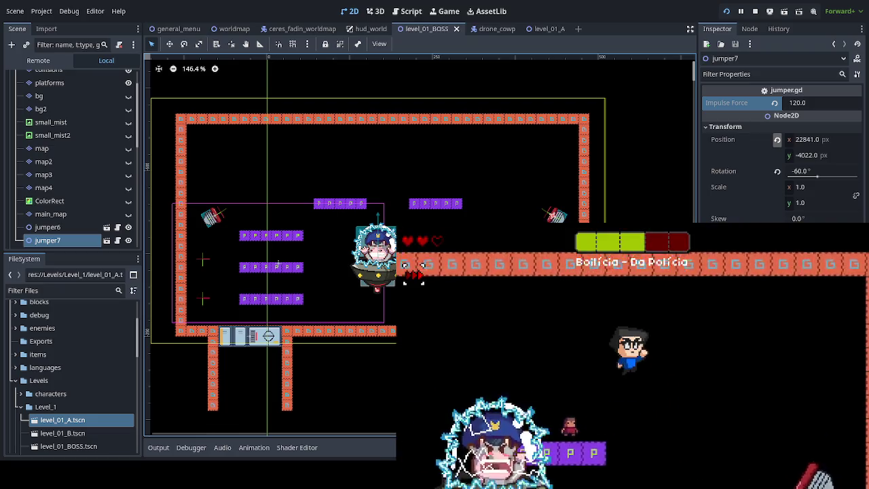
pyautogui.press('Left')
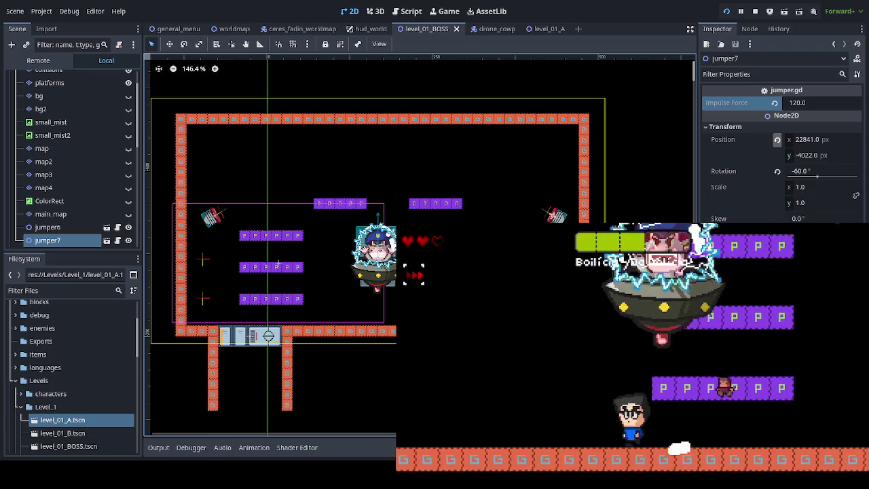
pyautogui.press('Left')
pyautogui.press('Right')
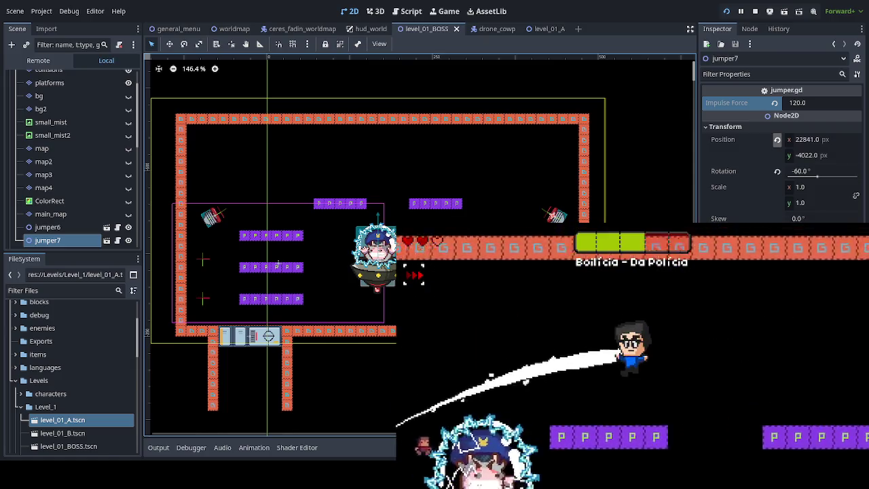
pyautogui.press('Left')
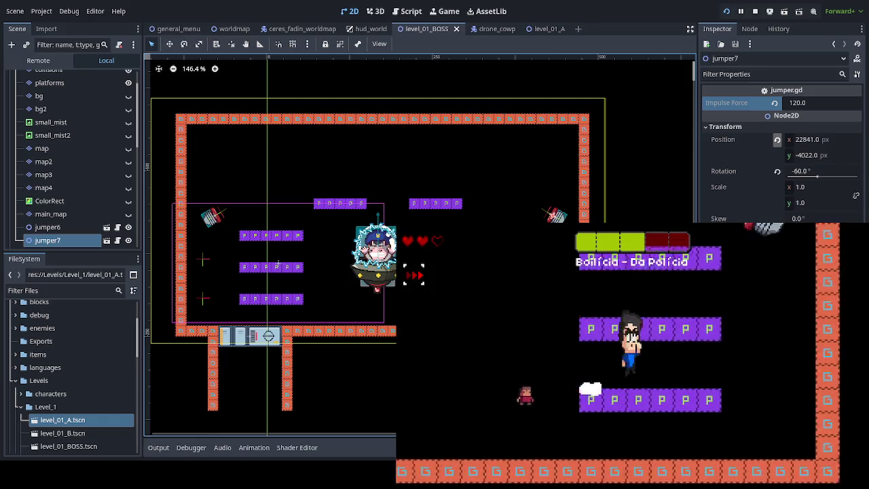
# - Dash between platforms and the floor, jumping up to hit the boss again
pyautogui.press('Left')
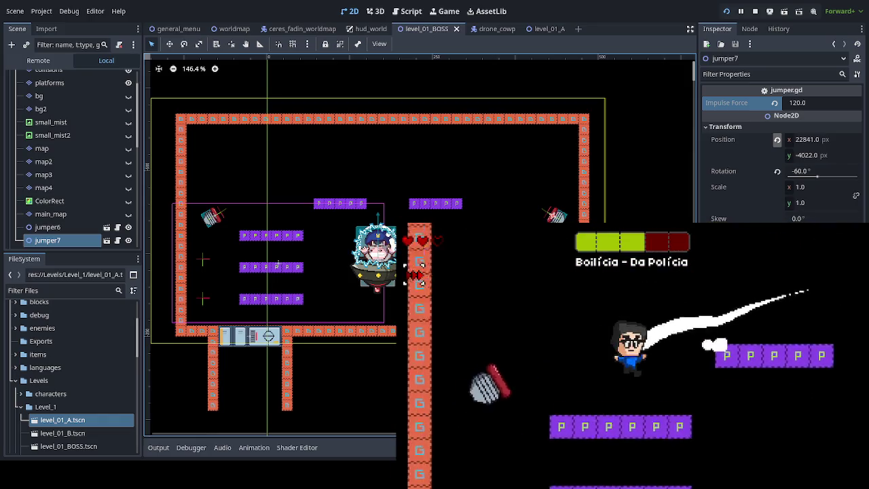
pyautogui.press('Right')
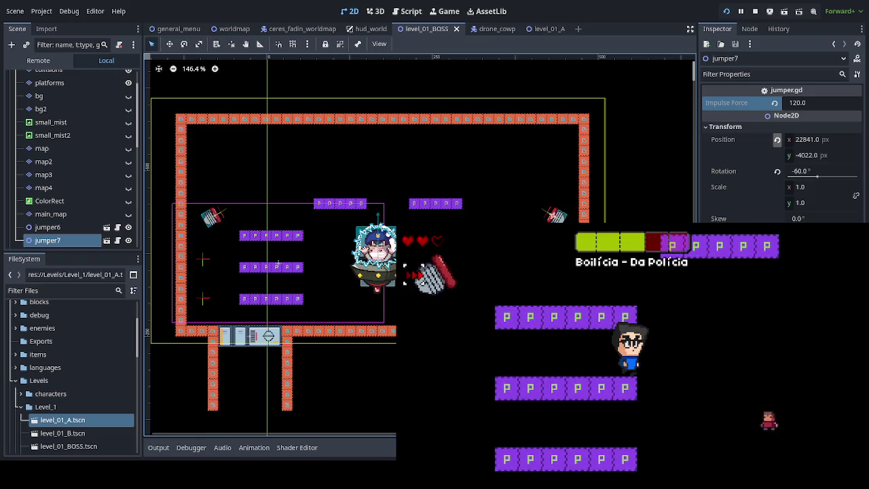
pyautogui.press('Left')
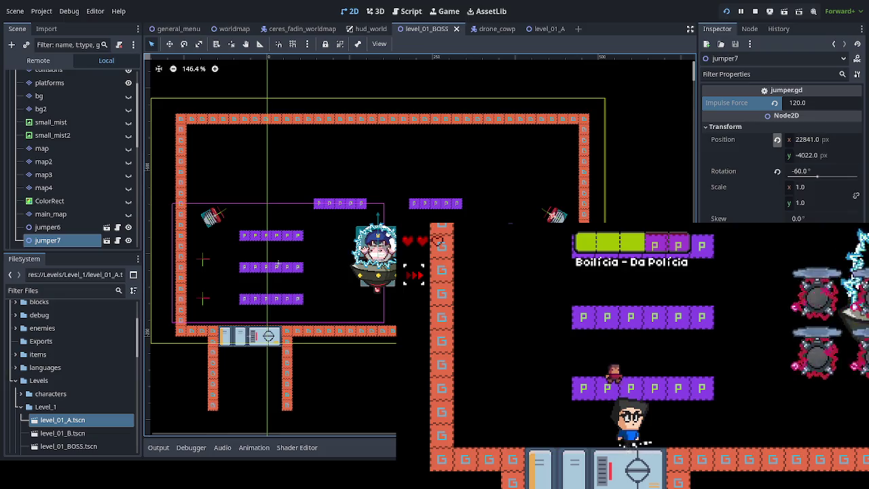
pyautogui.press('space')
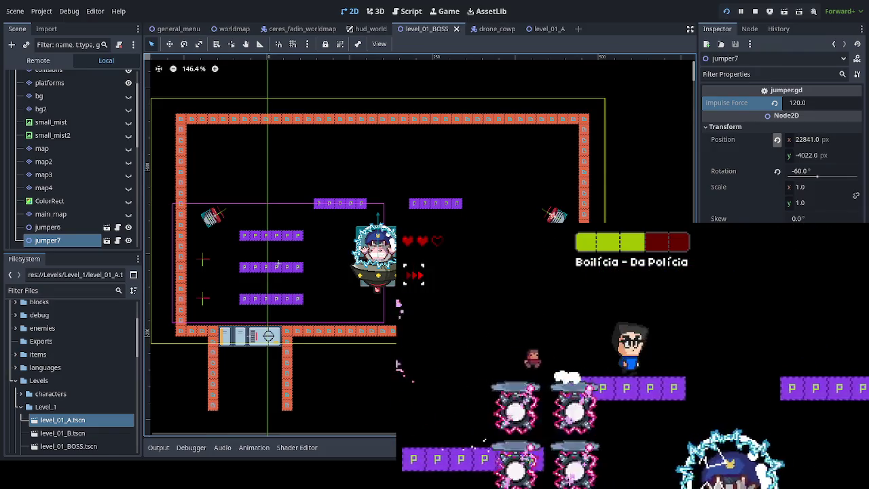
pyautogui.press('Right')
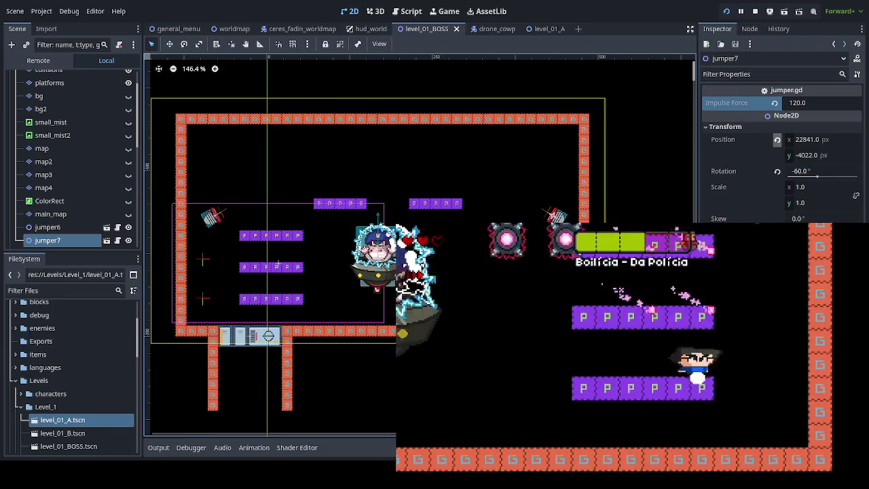
pyautogui.press('Left')
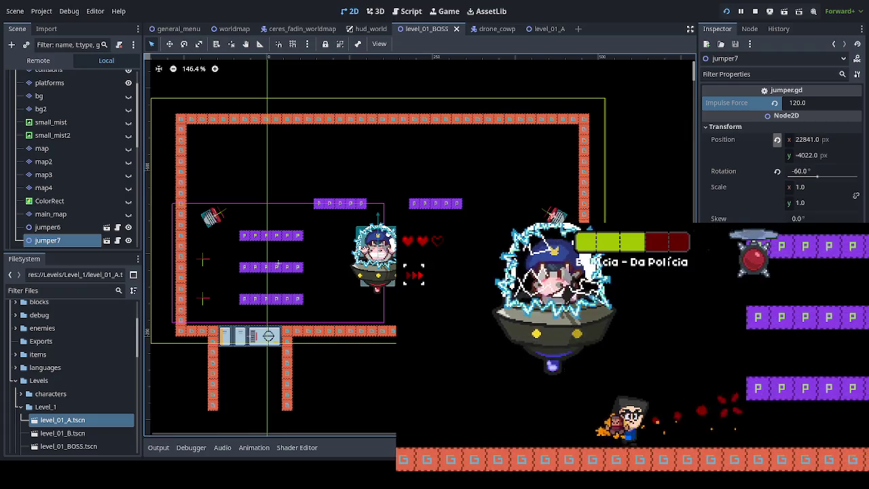
pyautogui.press('Right')
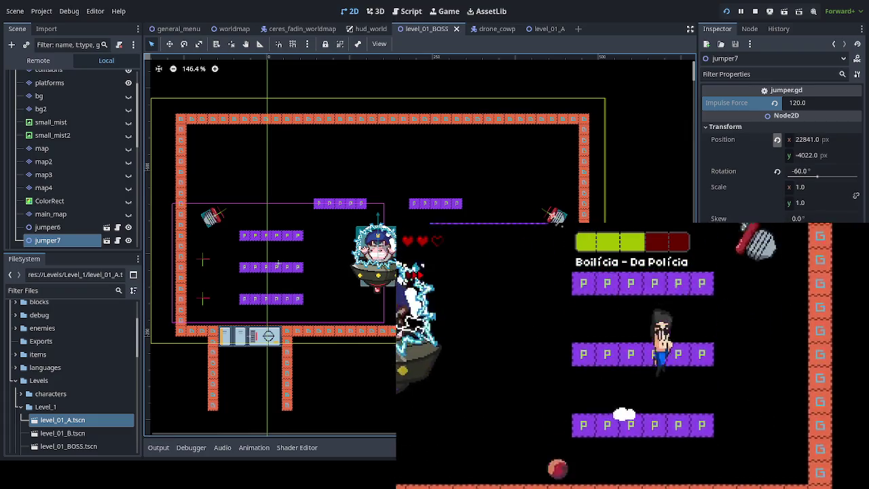
# - Jump left to attack, then drop through the platforms and run along the arena floor
pyautogui.press('Left')
pyautogui.press('space')
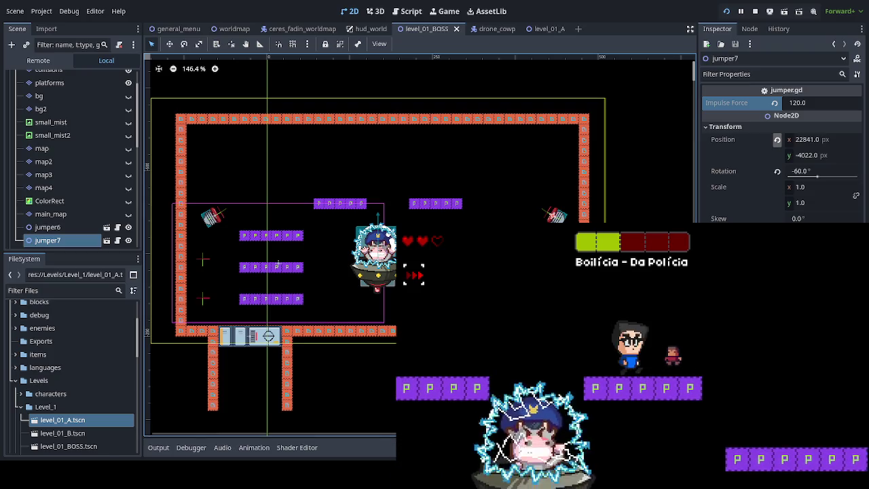
pyautogui.press('Right')
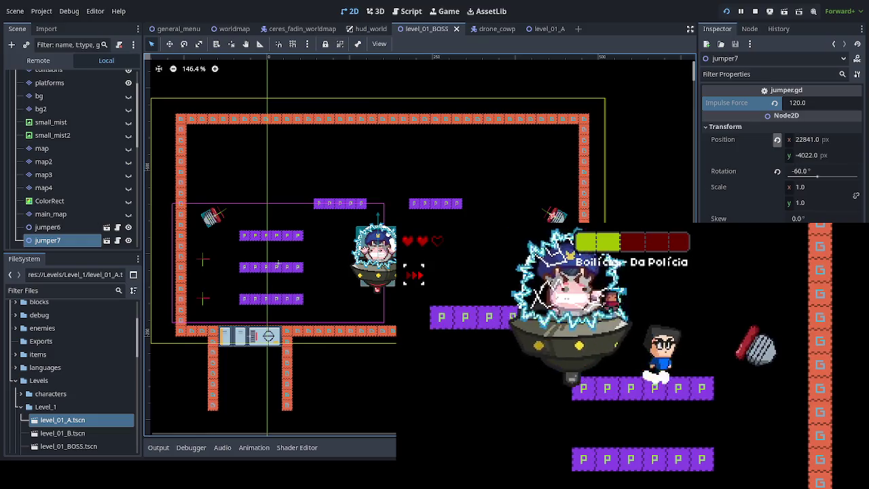
pyautogui.press('Right')
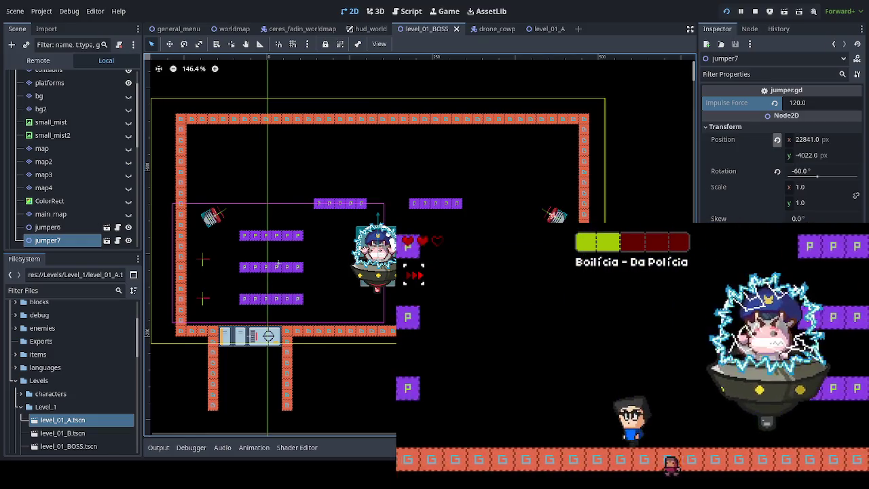
pyautogui.press('space')
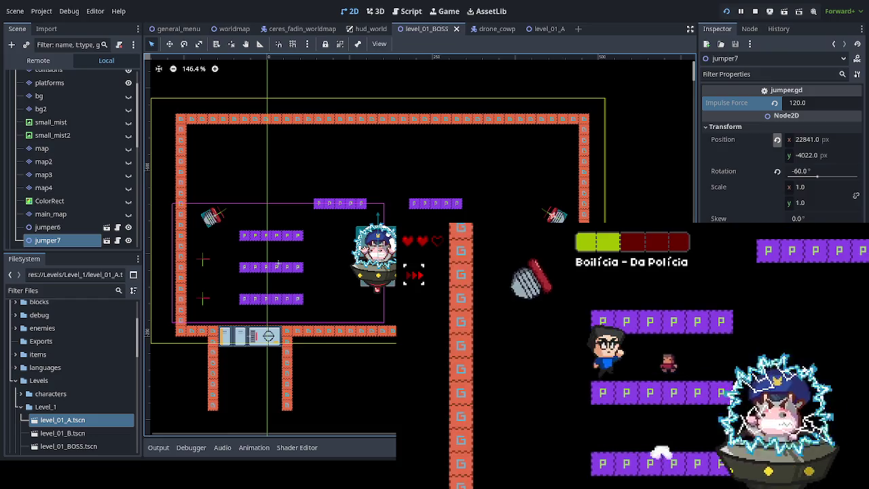
pyautogui.press('Left')
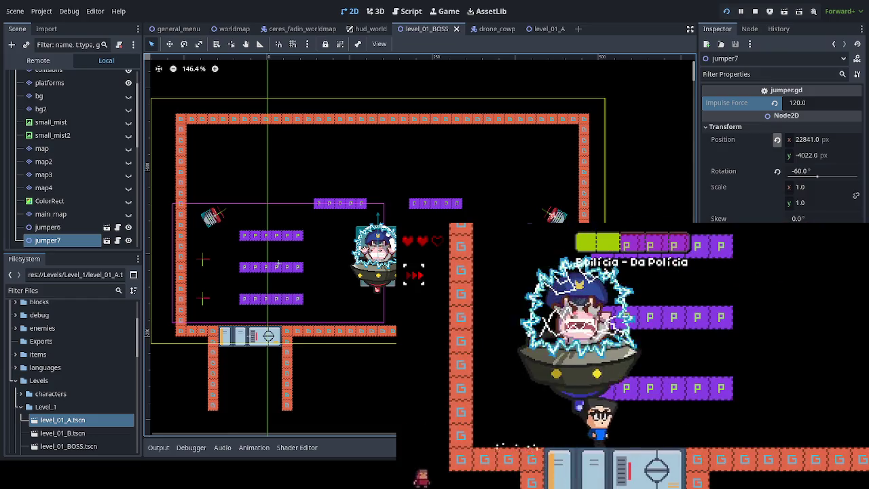
pyautogui.press('Right')
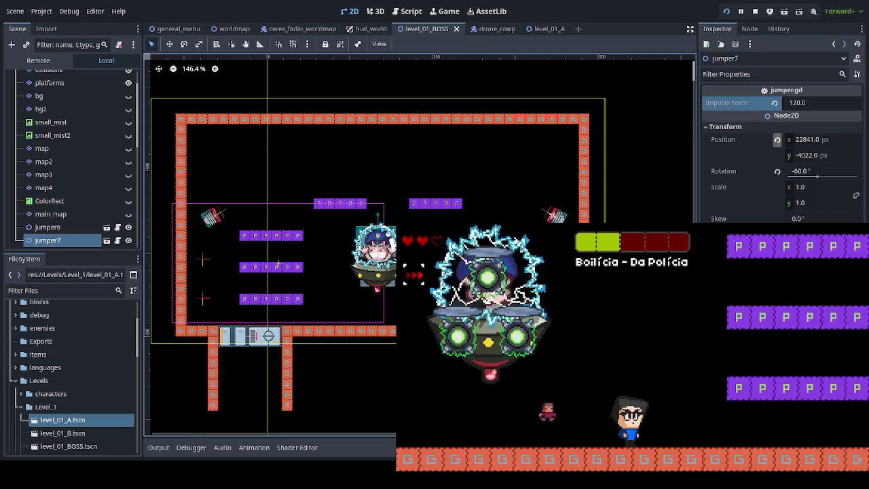
# - Jump back onto the lower platforms and move right to damage the boss
pyautogui.press('space')
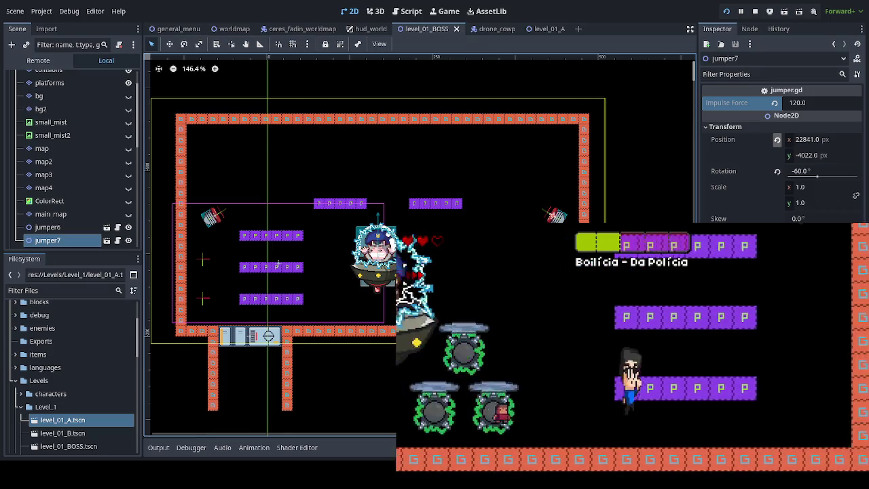
pyautogui.press('space')
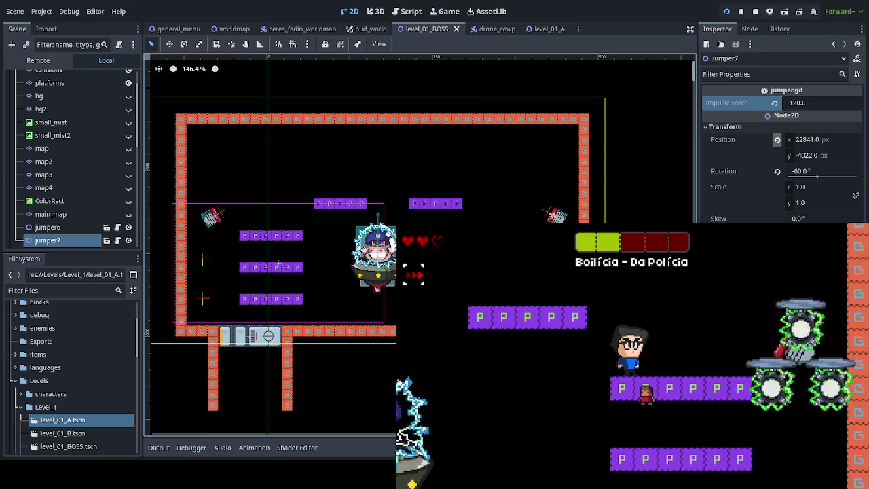
pyautogui.press('Right')
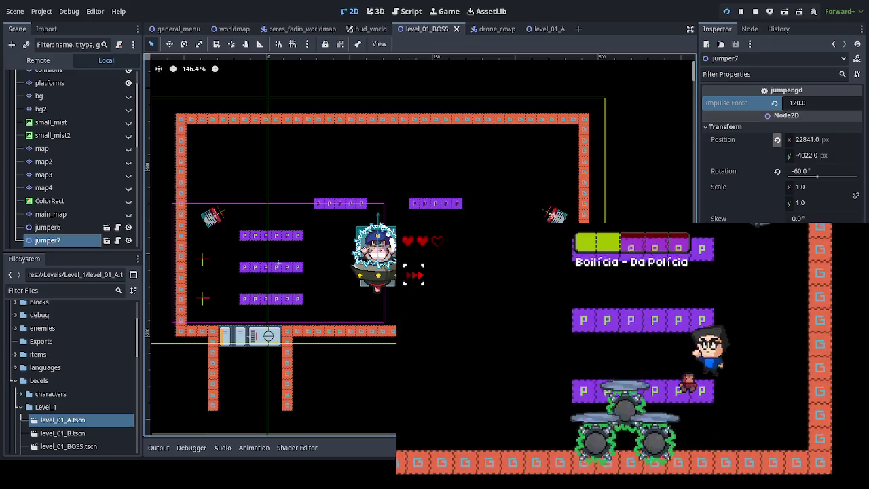
pyautogui.press('Left')
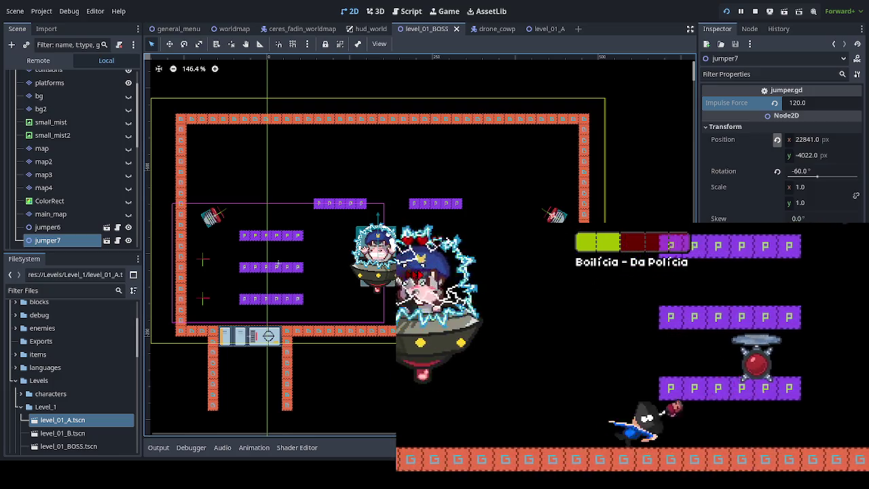
pyautogui.press('space')
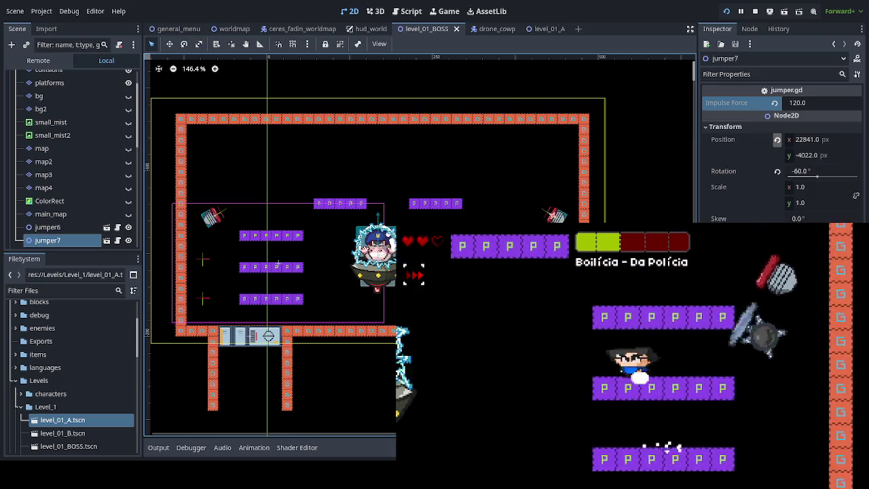
pyautogui.press('Right')
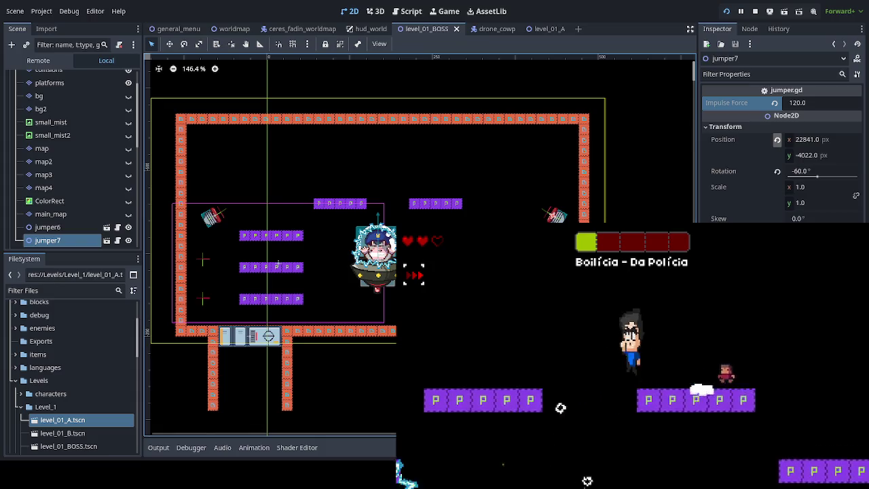
pyautogui.press('Right')
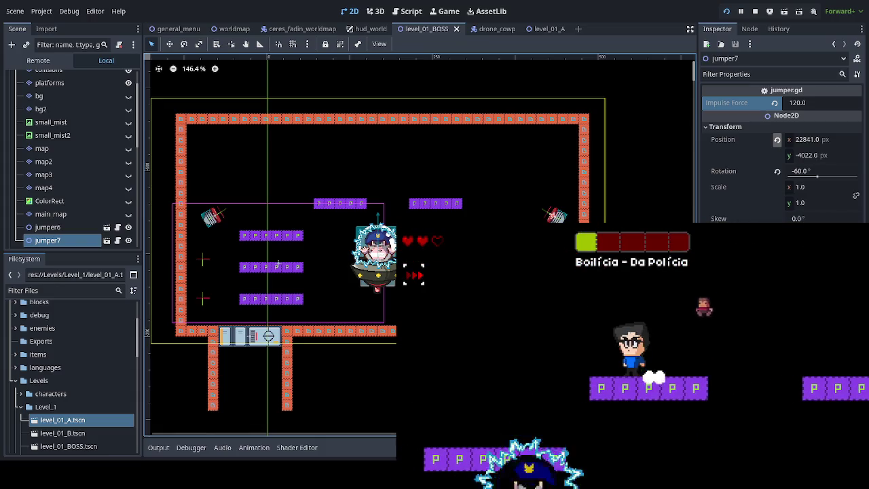
pyautogui.press('Left')
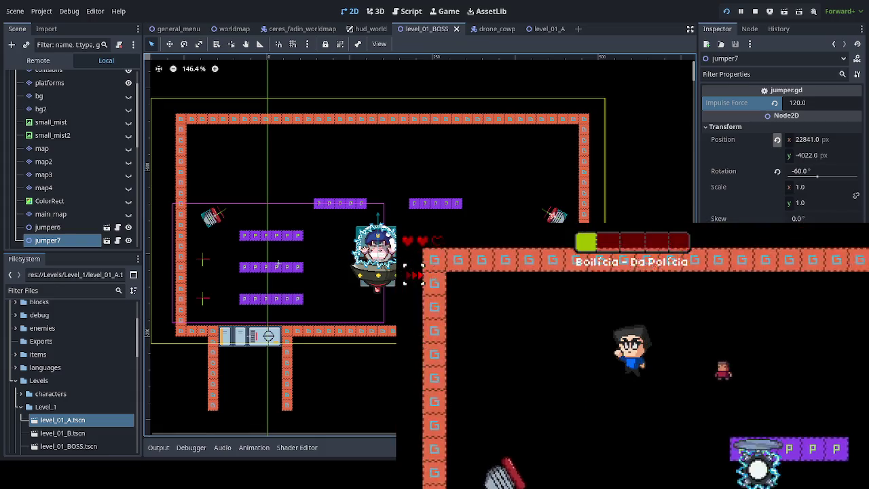
pyautogui.press('space')
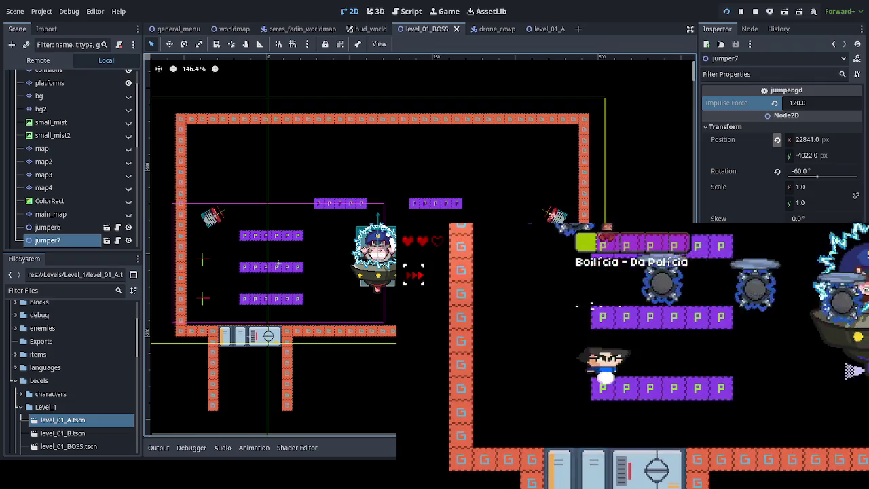
# - Leap above the drones, cross to a purple platform, and dash at the boss
pyautogui.press('space')
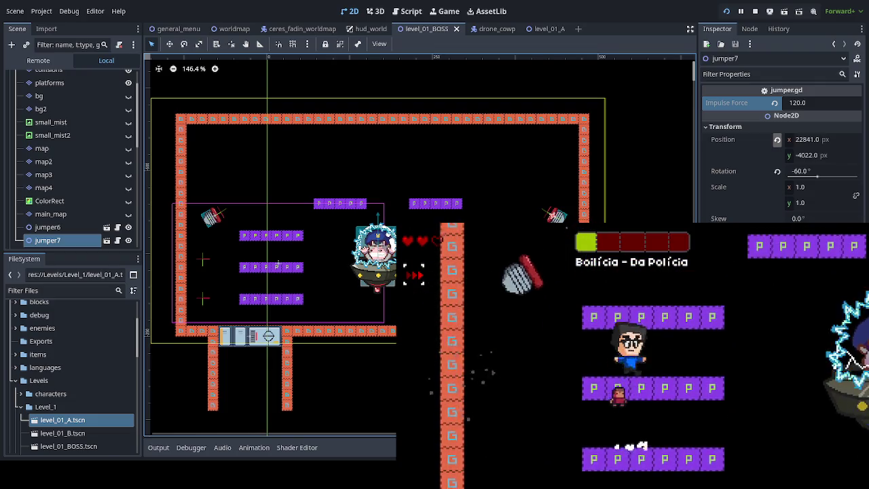
pyautogui.press('Right')
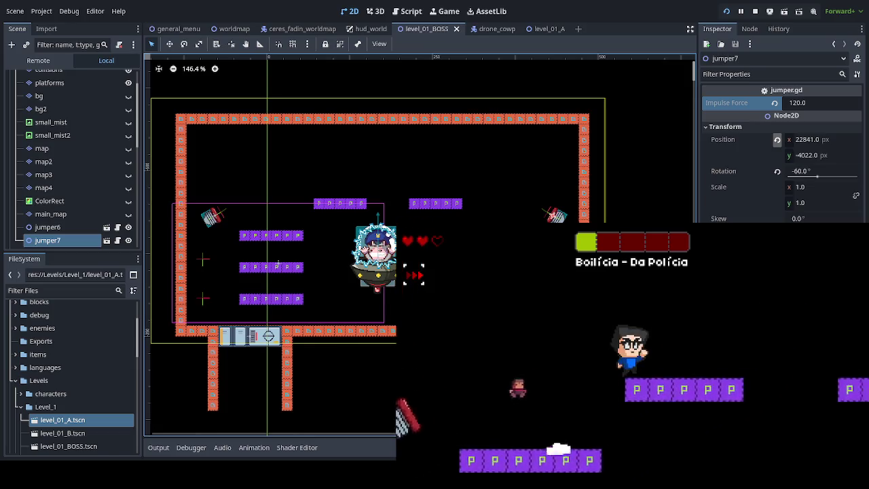
pyautogui.press('Right')
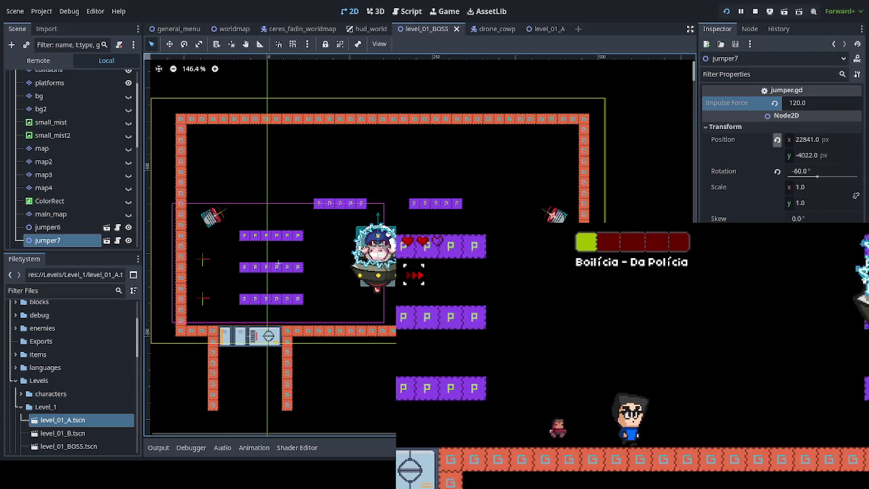
pyautogui.press('Right')
pyautogui.press('space')
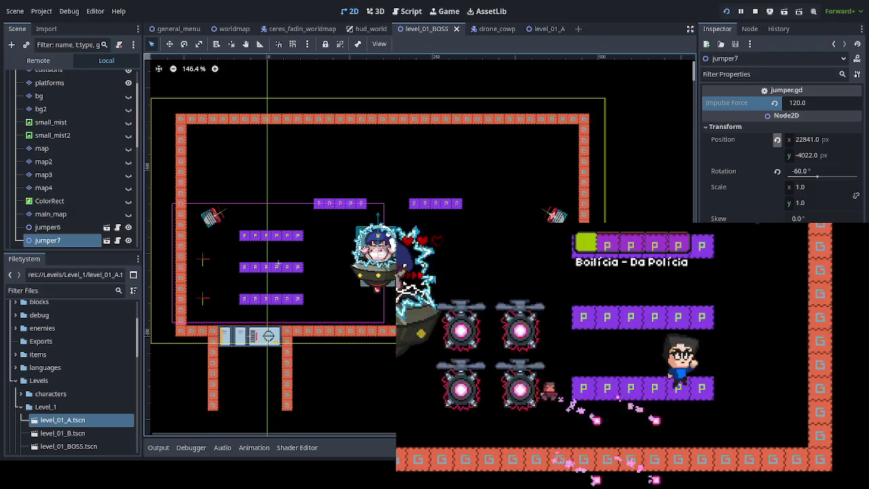
pyautogui.press('space')
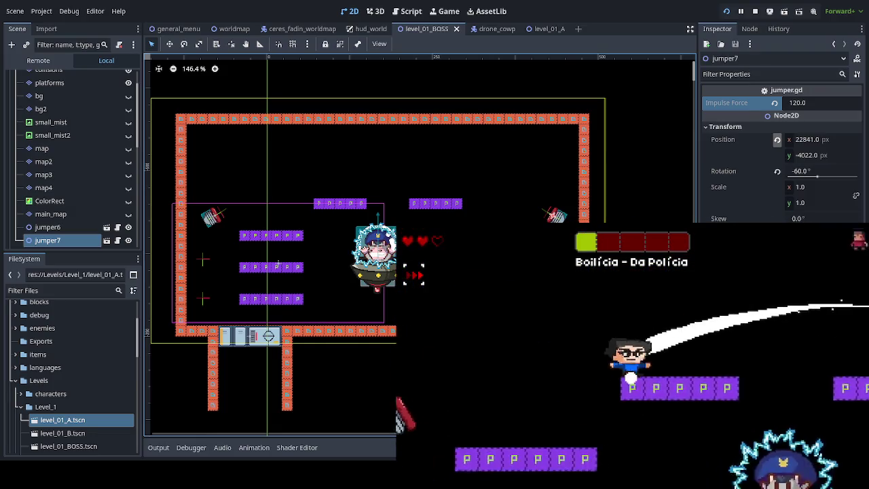
pyautogui.press('Down')
# - Drop to the floor, recover from knockback, and dodge the swooping boss
pyautogui.press('Left')
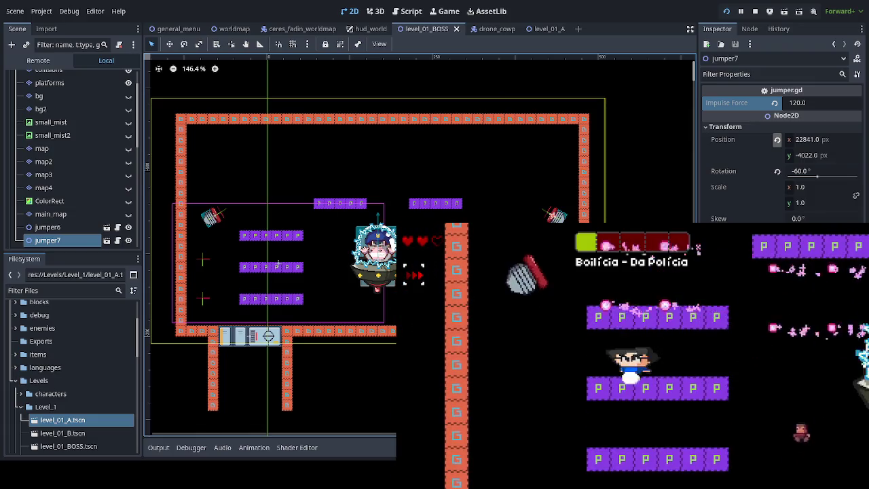
pyautogui.press('Down')
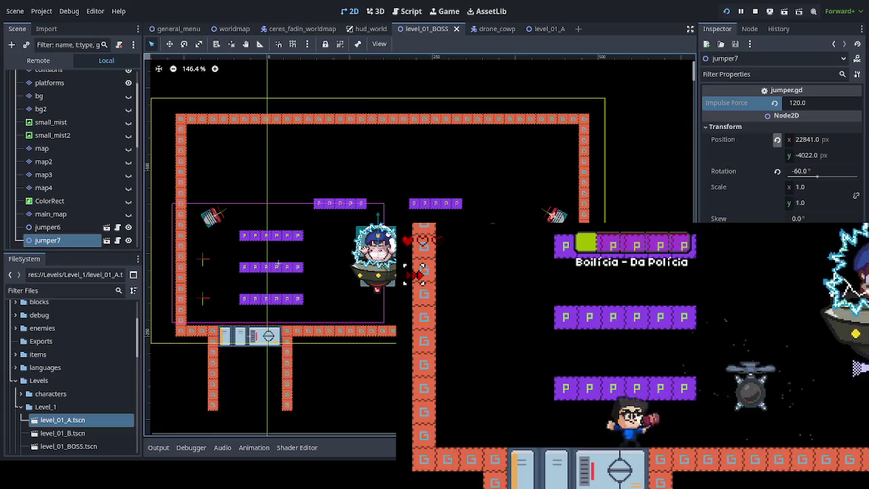
pyautogui.press('Right')
pyautogui.press('Left')
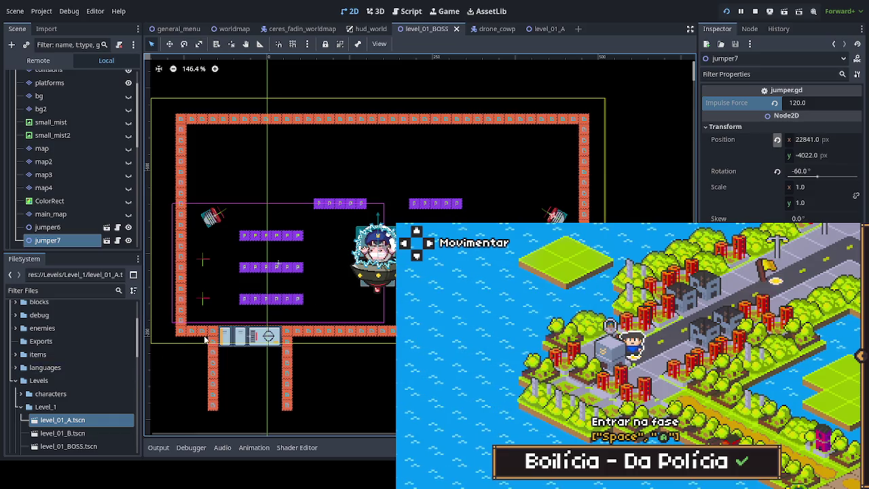
# - Switch the editor to the drone_cowp scene
pyautogui.click(495, 29)
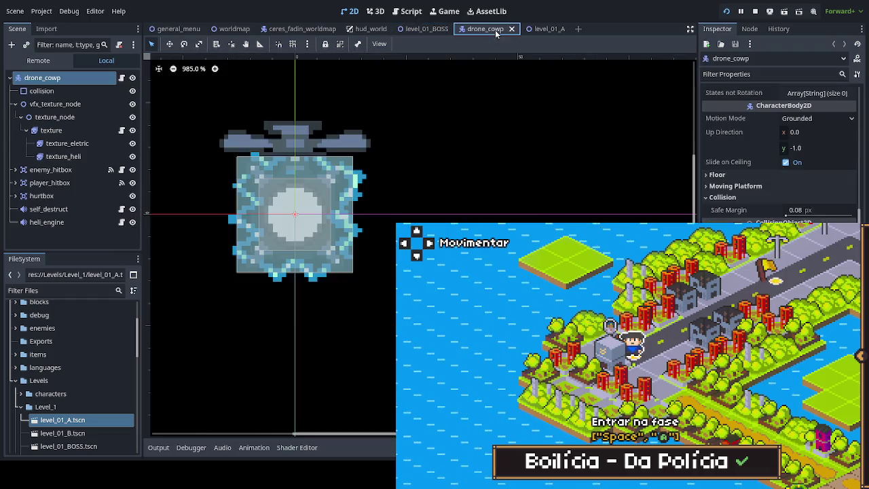
pyautogui.click(122, 77)
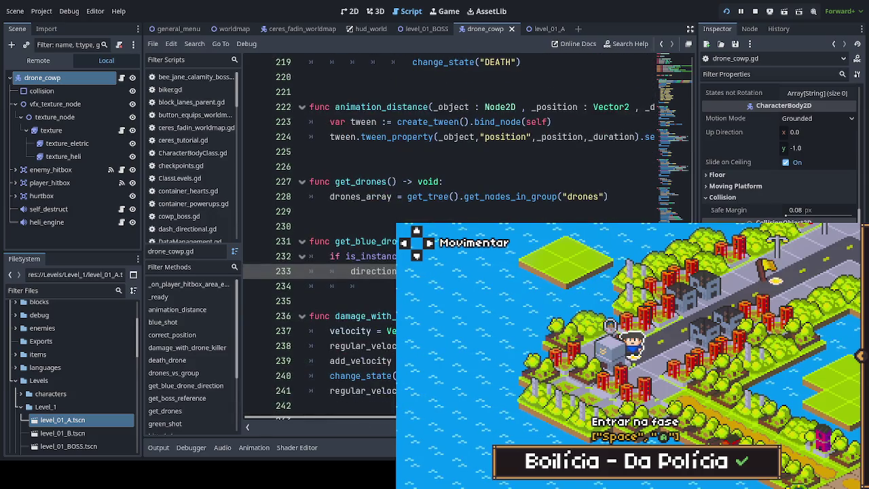
pyautogui.scroll(8, 319, 170)
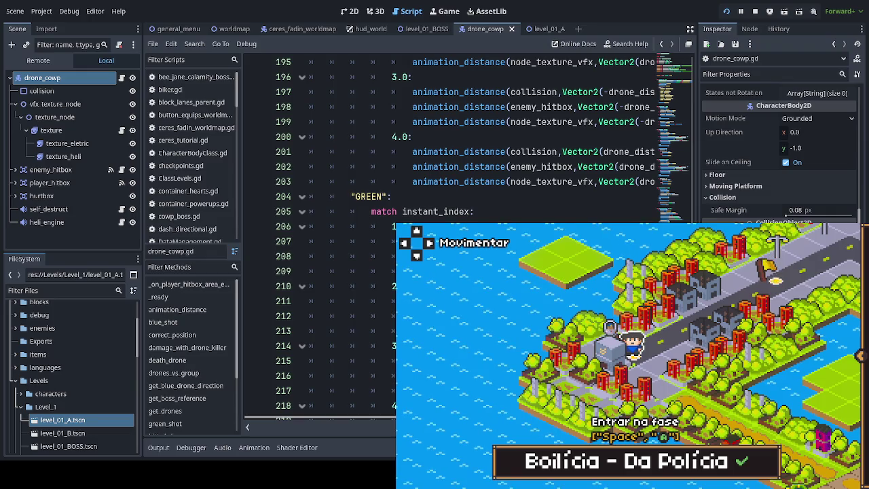
pyautogui.scroll(-20, 319, 170)
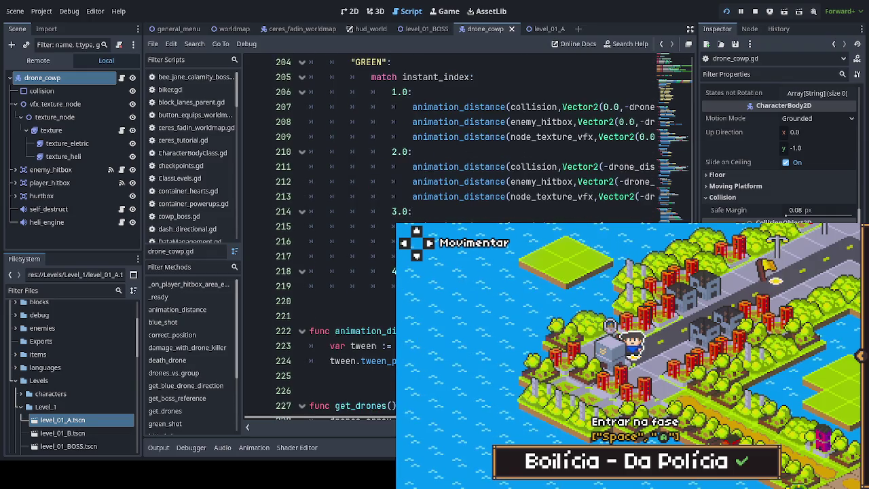
pyautogui.scroll(20, 319, 170)
pyautogui.scroll(3, 319, 170)
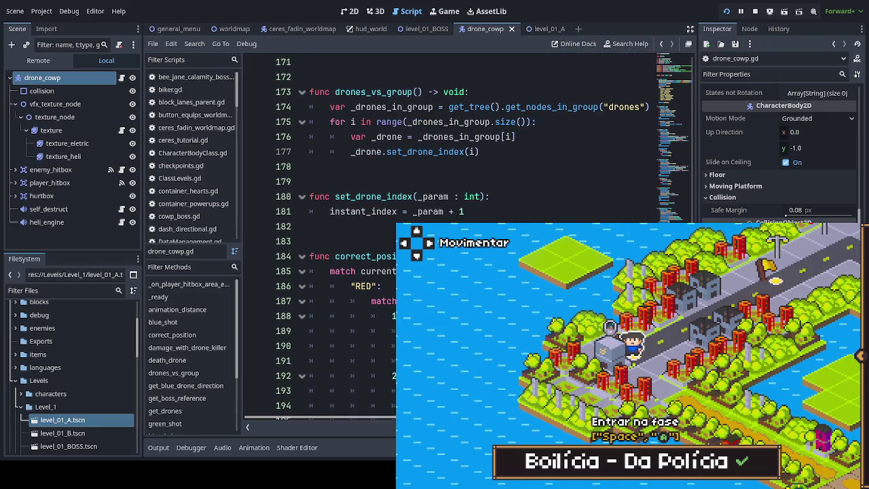
pyautogui.scroll(3, 319, 169)
pyautogui.scroll(13, 319, 170)
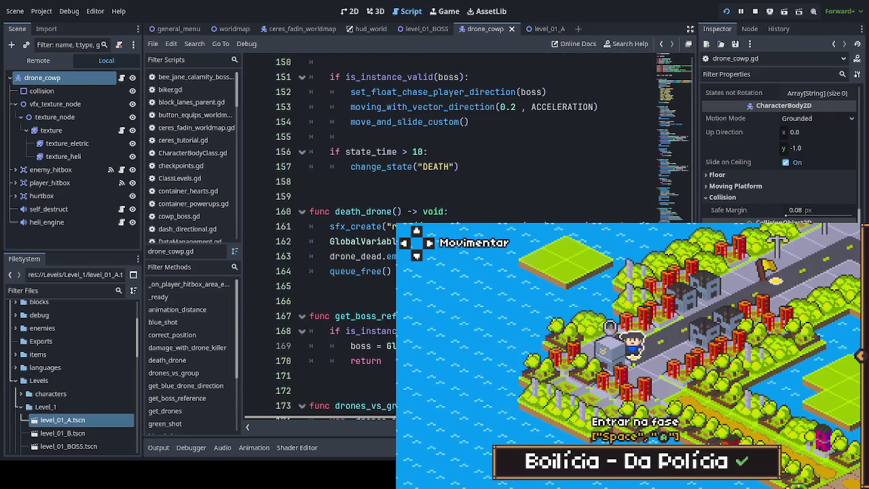
pyautogui.scroll(4, 319, 170)
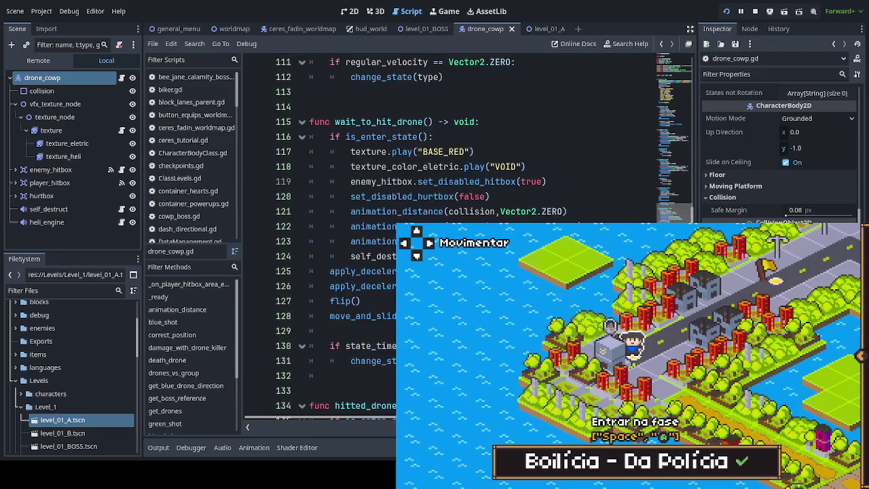
pyautogui.scroll(6, 319, 169)
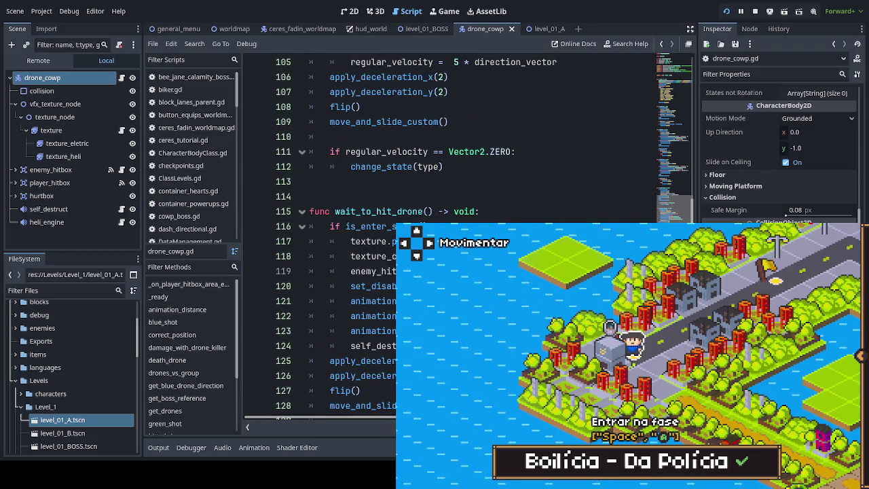
pyautogui.scroll(7, 319, 169)
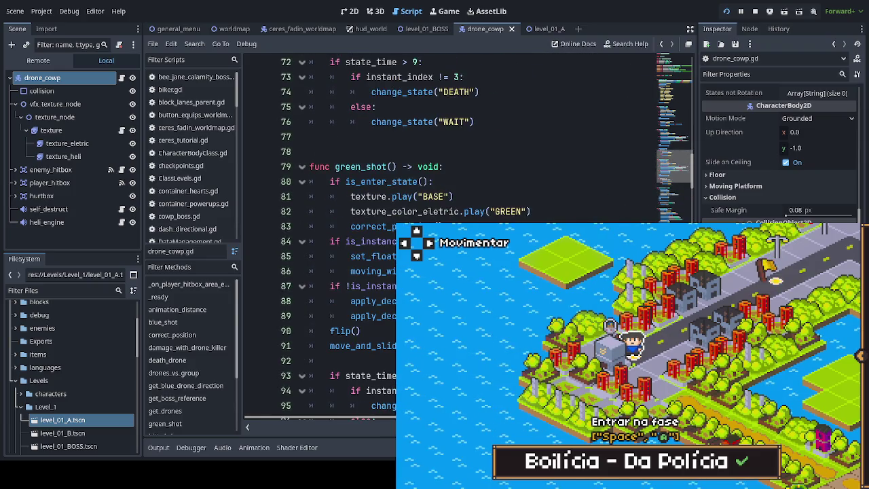
pyautogui.scroll(3, 319, 170)
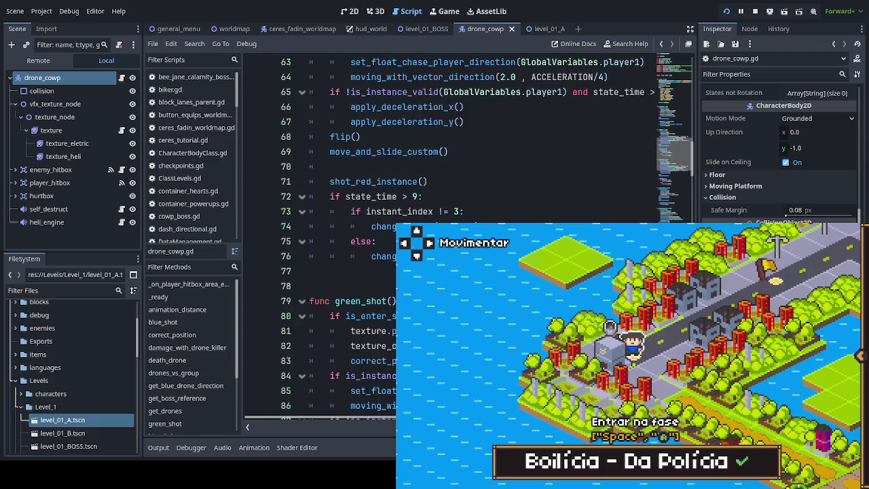
pyautogui.scroll(-5, 319, 170)
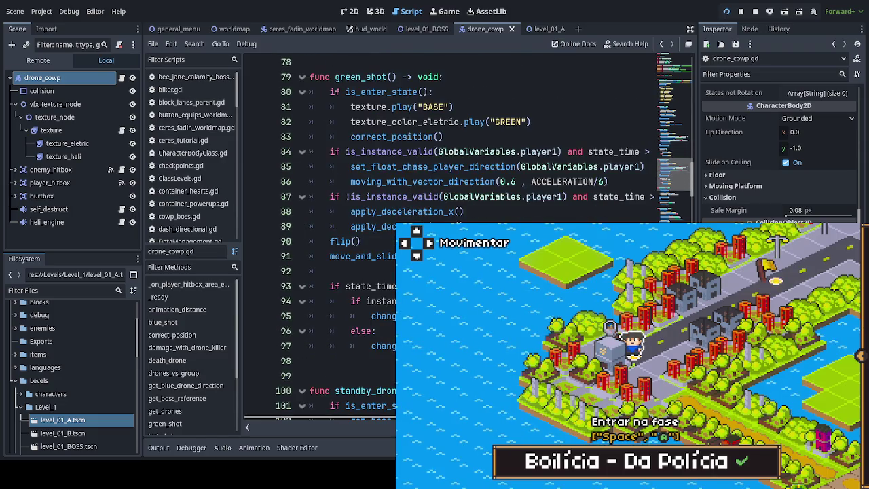
pyautogui.scroll(3, 319, 170)
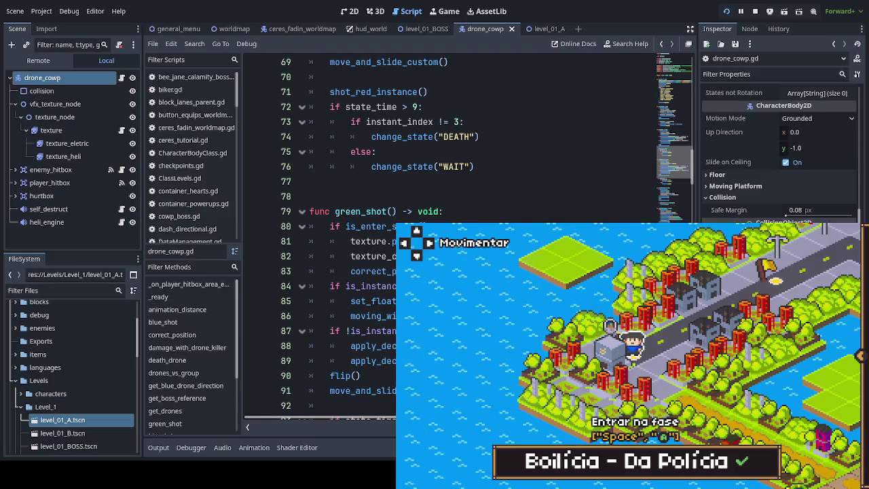
pyautogui.scroll(6, 319, 169)
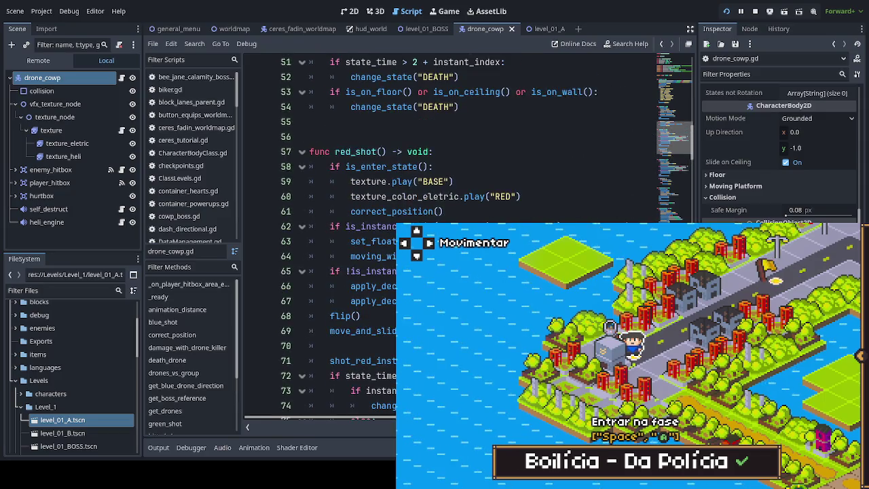
pyautogui.scroll(-1, 319, 170)
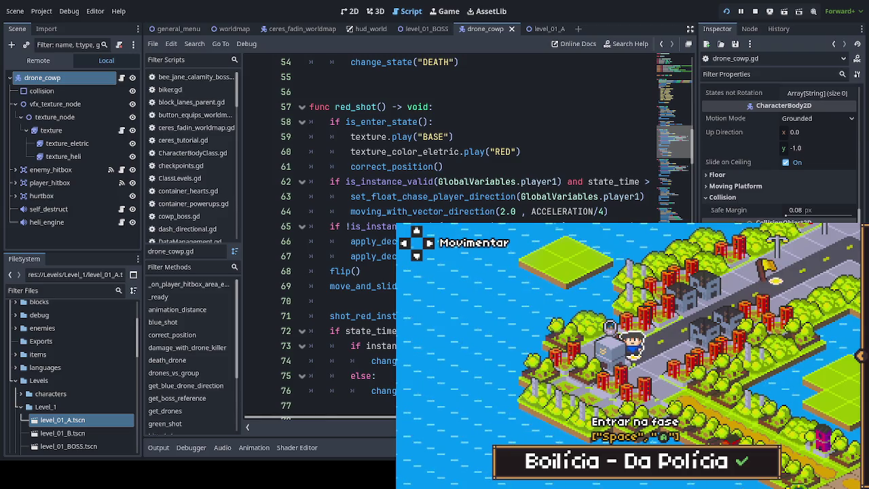
# - Save the scene edited at line 47, then enter the boss stage from the world map and jump
pyautogui.scroll(6, 339, 170)
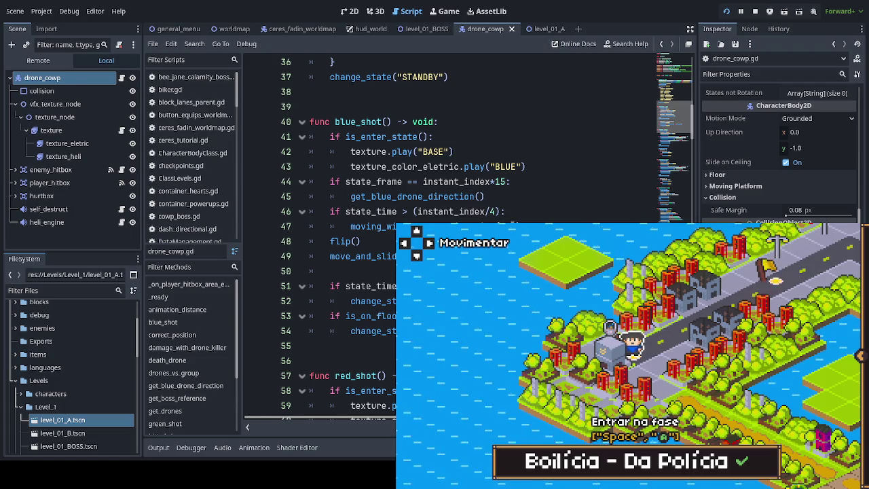
pyautogui.click(511, 222)
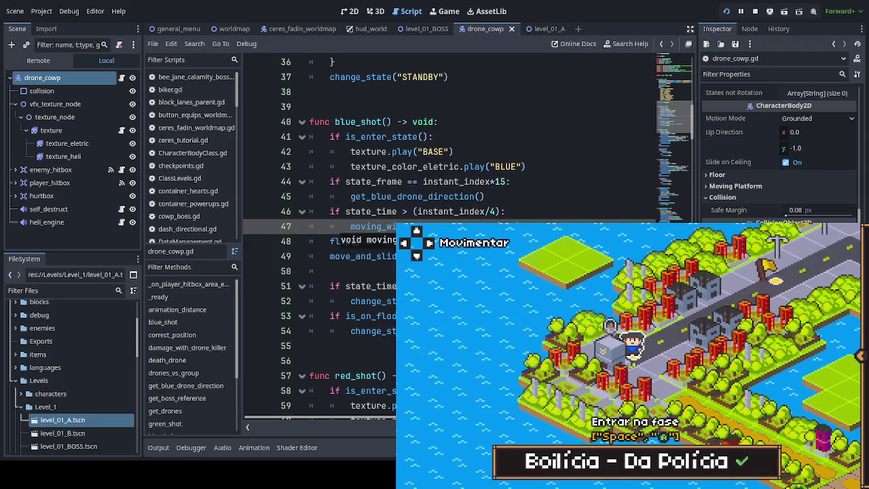
pyautogui.press('Down')
pyautogui.press('Down')
pyautogui.press('Down')
pyautogui.hotkey('ctrl', 's')
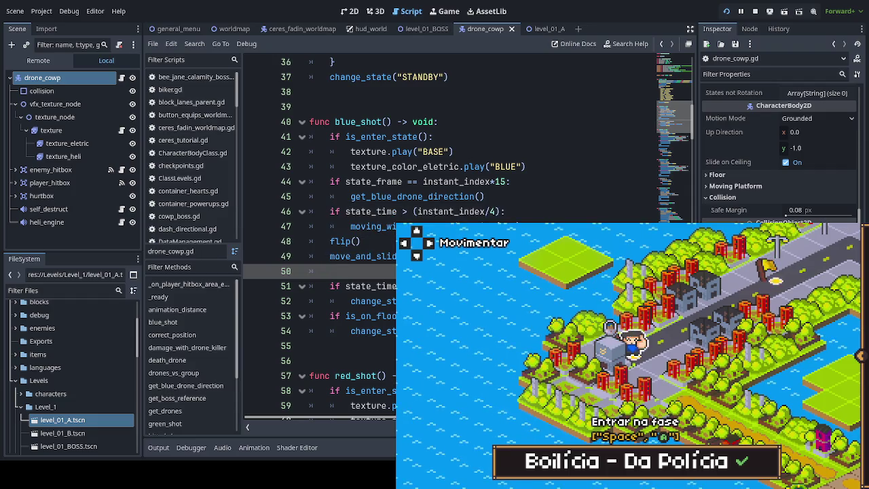
pyautogui.press('space')
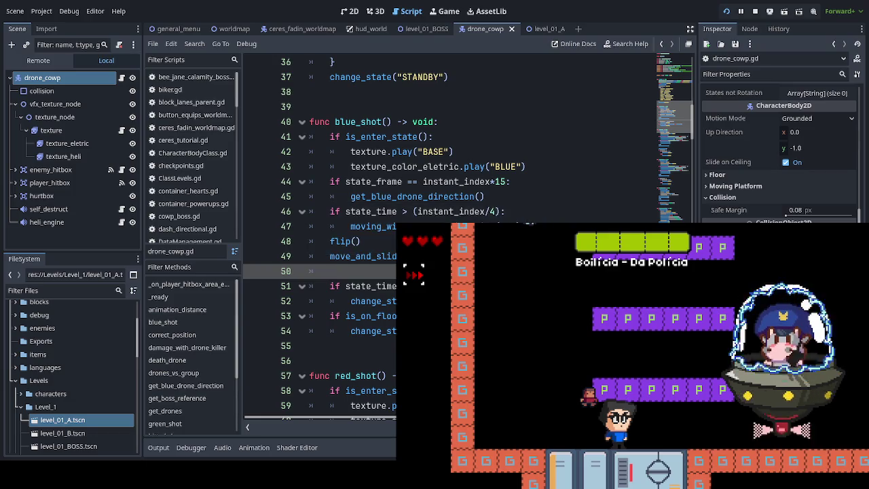
pyautogui.press('space')
# - Jump across the purple platforms above the boss, then drop back to the ground
pyautogui.press('Right')
pyautogui.press('space')
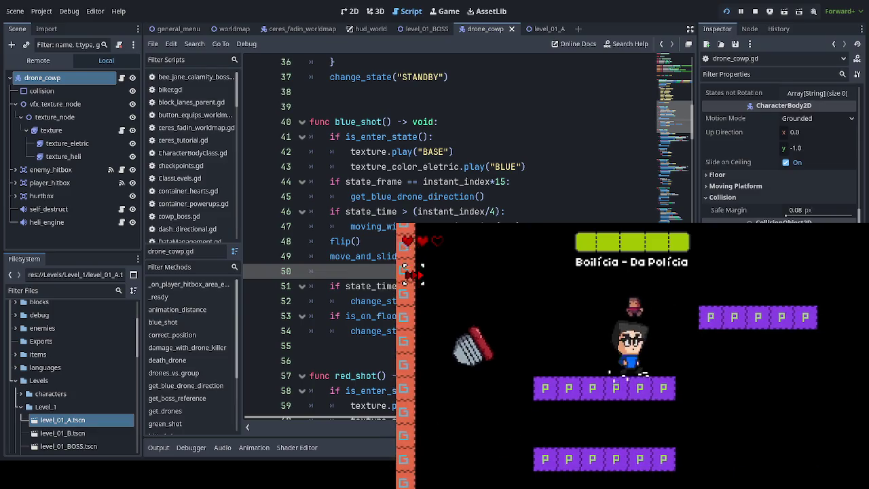
pyautogui.press('Right')
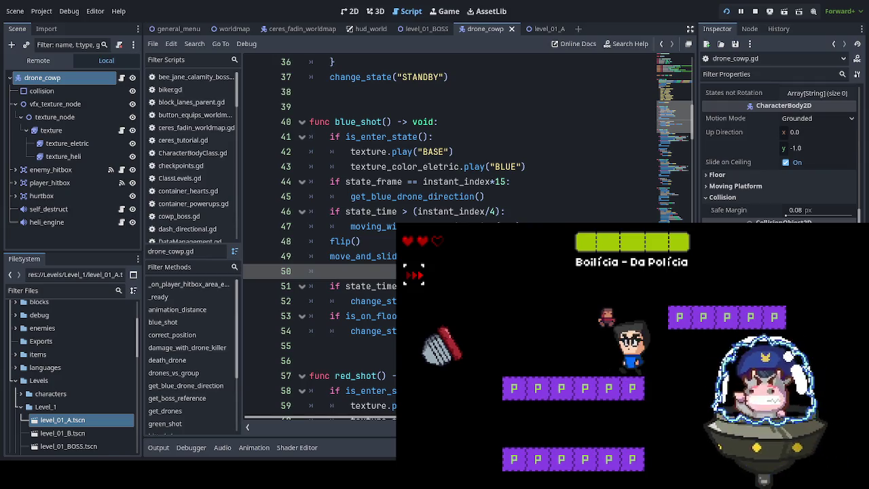
pyautogui.press('space')
pyautogui.press('Left')
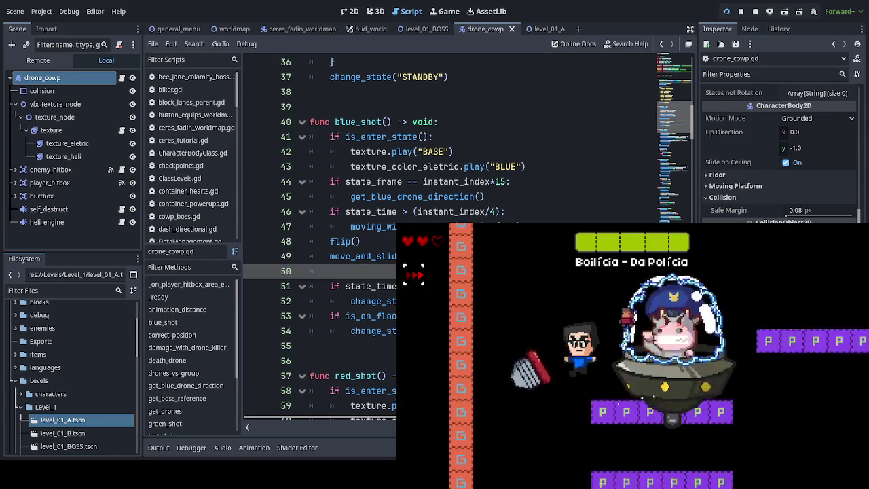
pyautogui.press('Left')
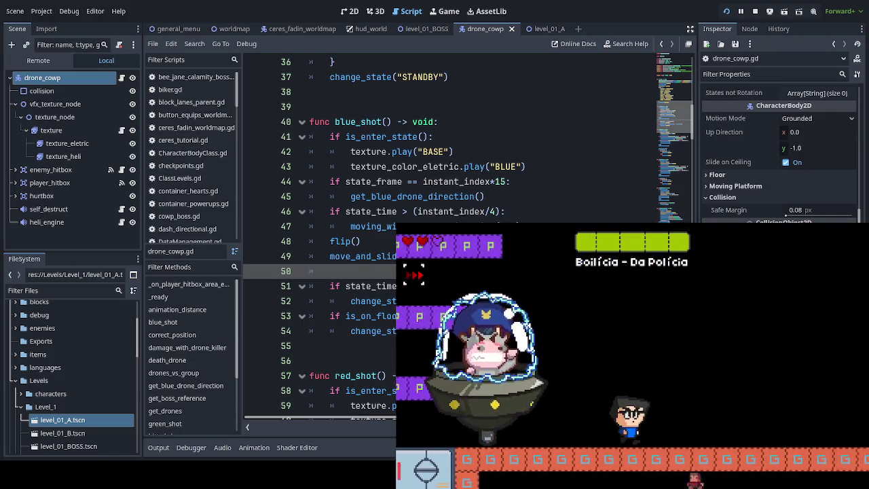
pyautogui.press('Right')
pyautogui.press('space')
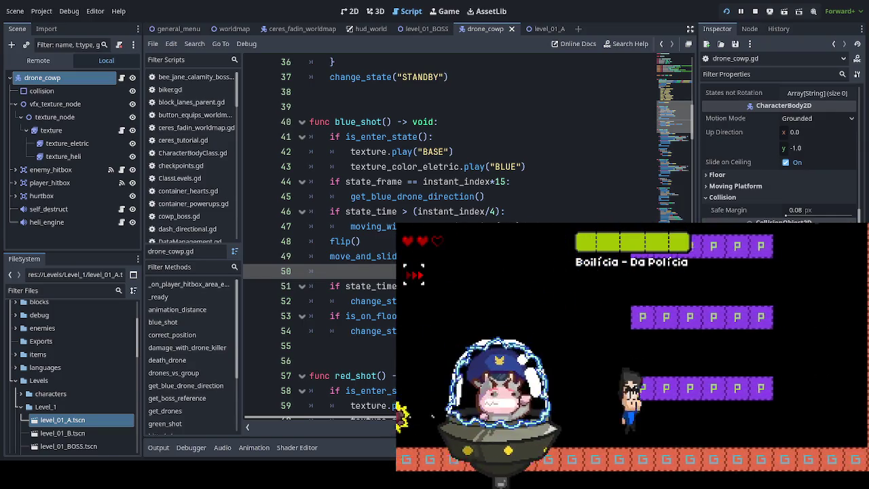
pyautogui.press('space')
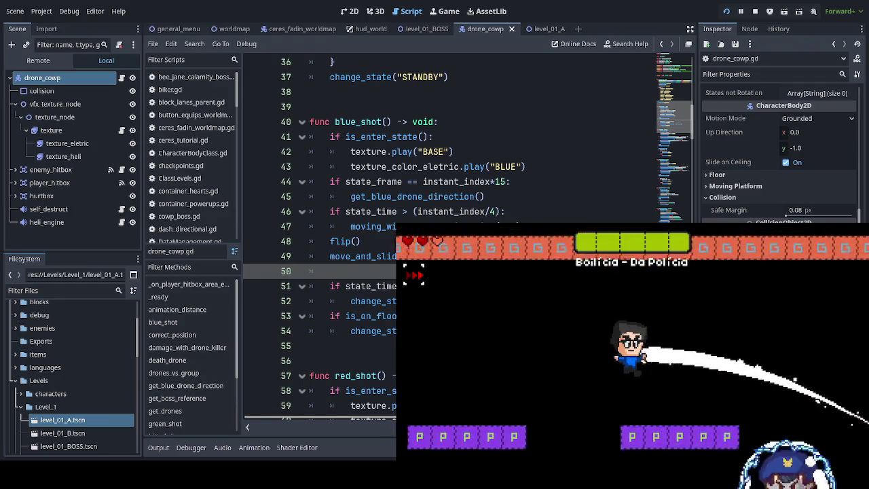
pyautogui.press('Left')
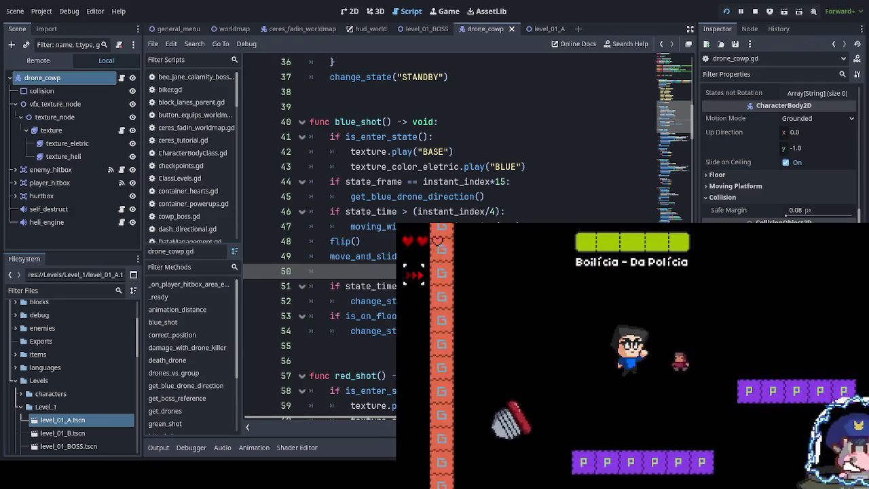
pyautogui.press('Left')
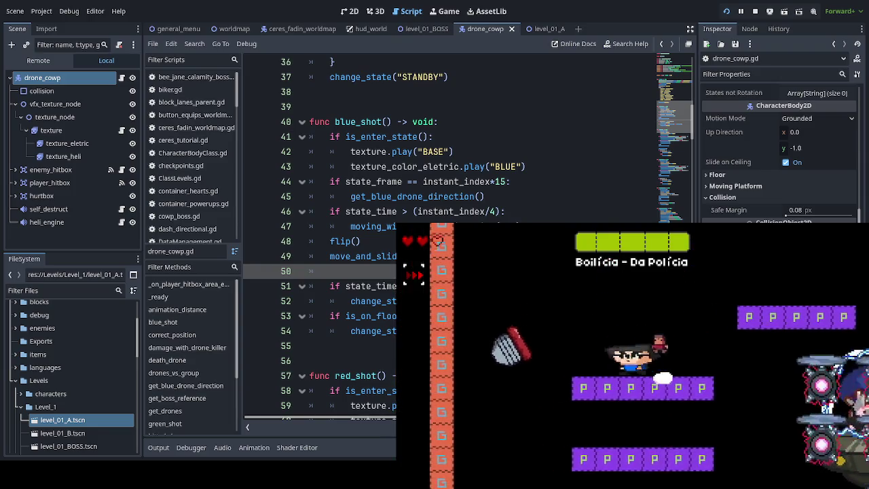
pyautogui.press('Right')
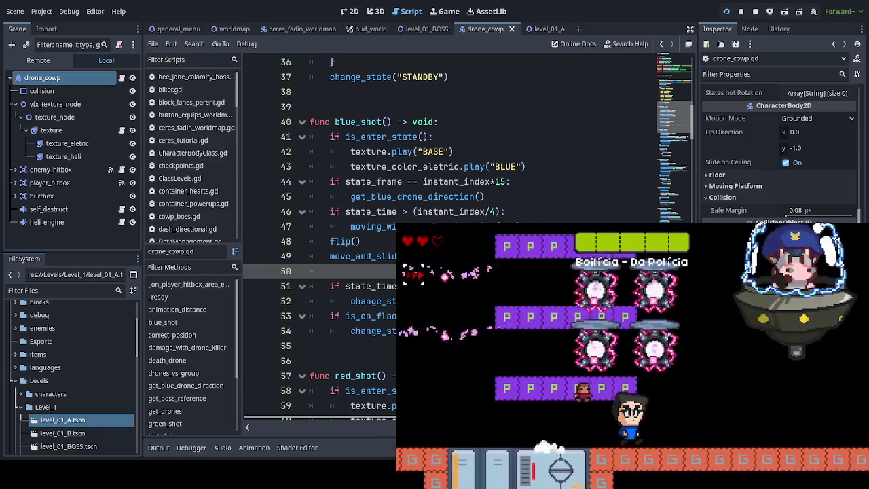
# - Dodge the drones and climb the purple platforms, destroying a drone to lower the boss's health
pyautogui.press('Left')
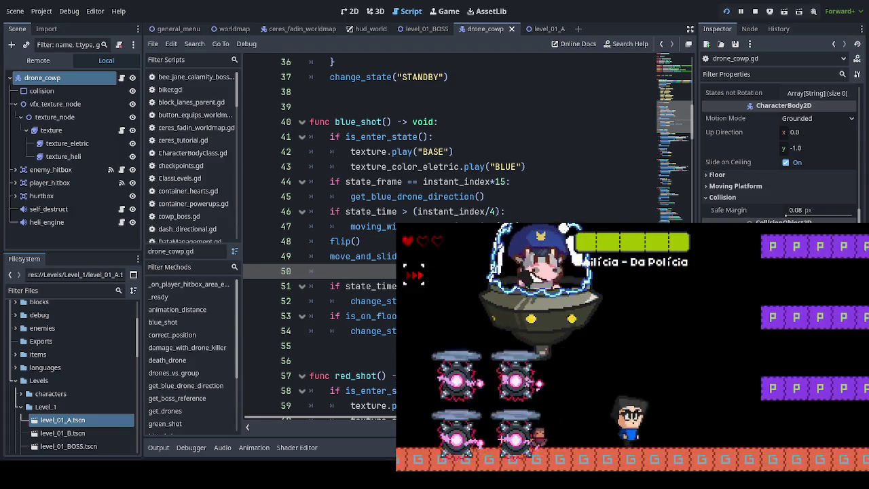
pyautogui.press('space')
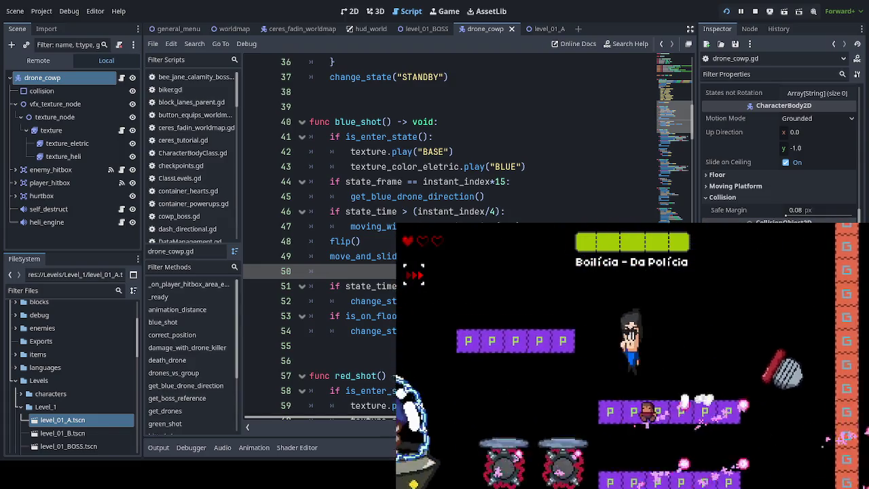
pyautogui.press('Left')
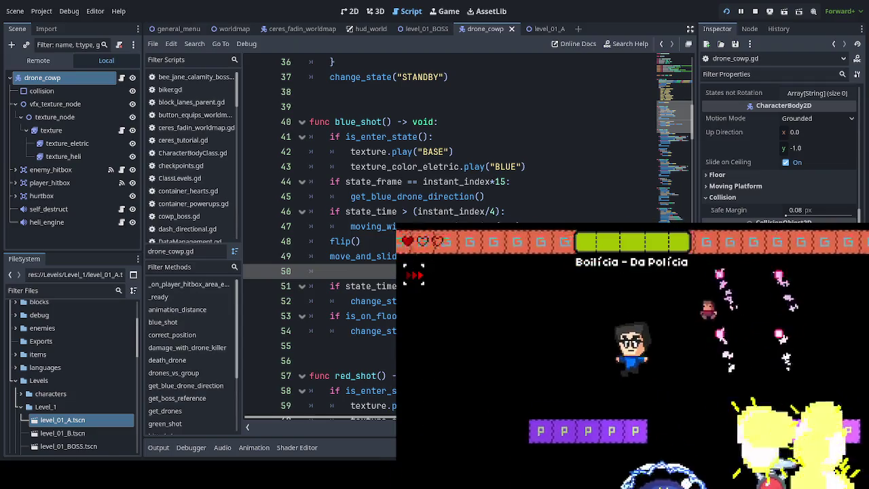
pyautogui.press('space')
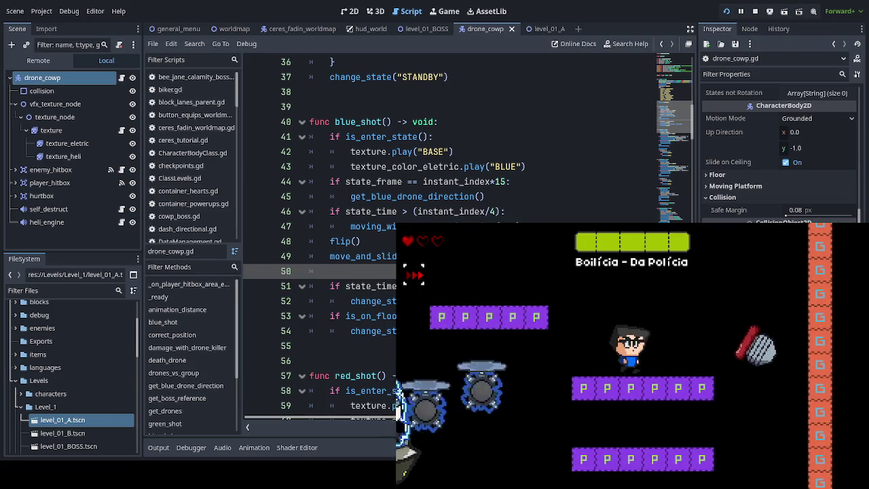
pyautogui.press('Right')
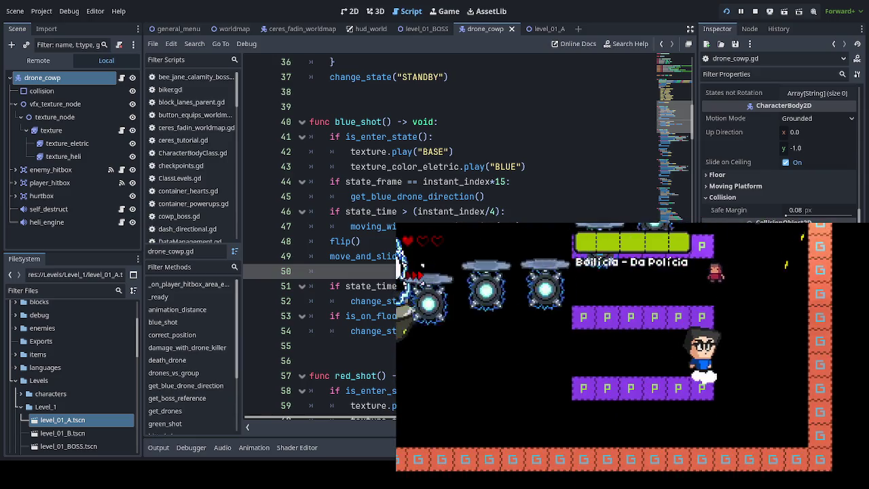
pyautogui.press('Left')
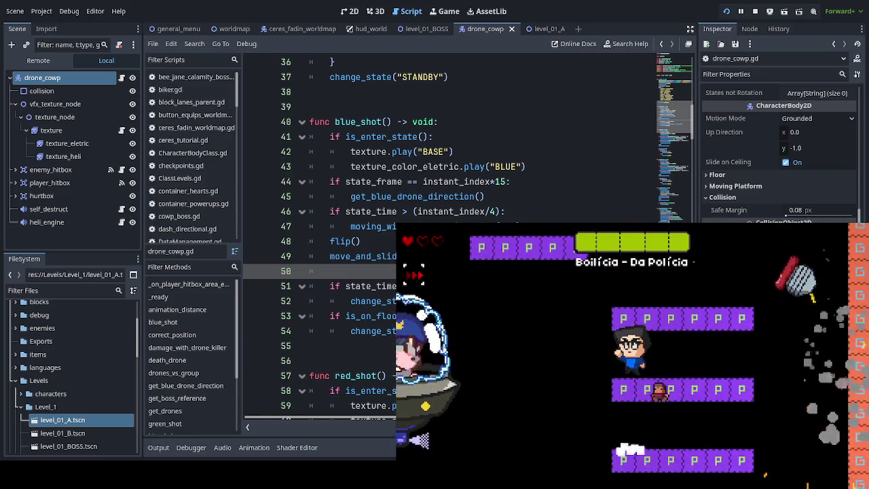
pyautogui.press('space')
pyautogui.press('Right')
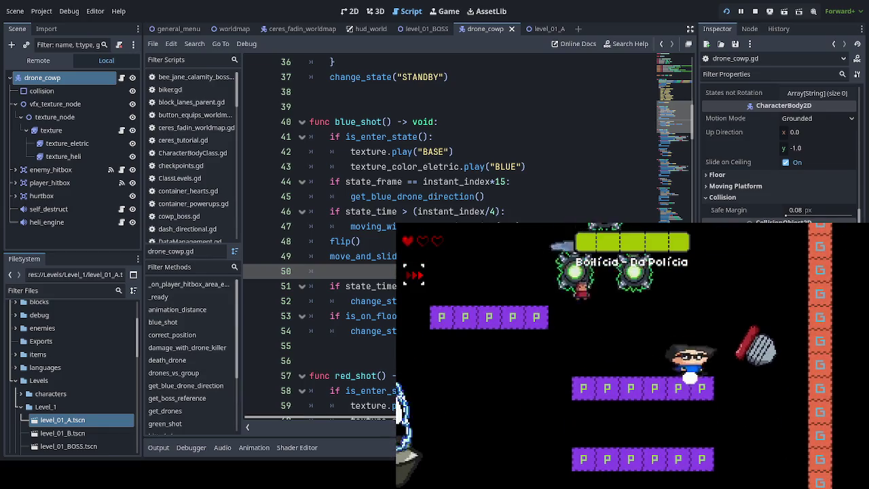
pyautogui.press('Left')
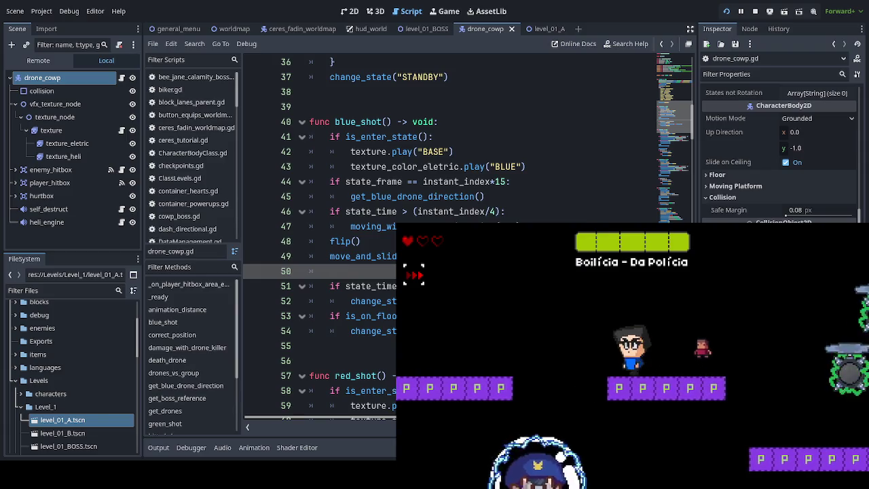
pyautogui.press('space')
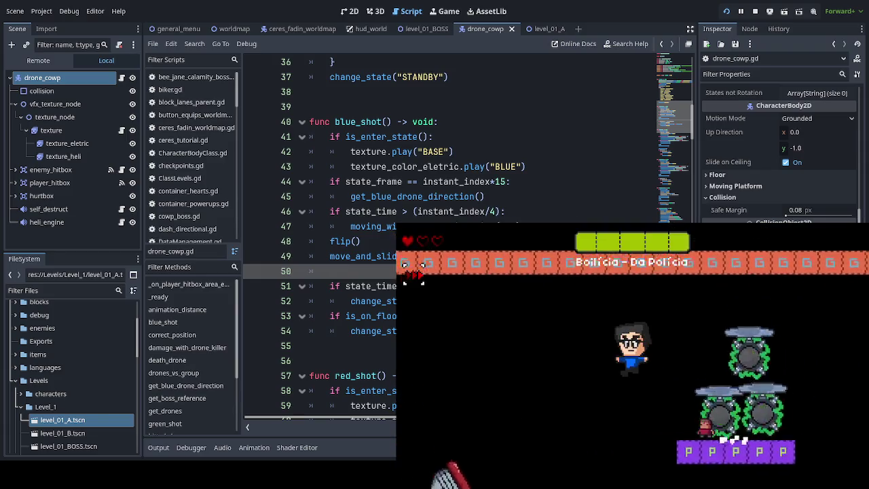
pyautogui.press('Left')
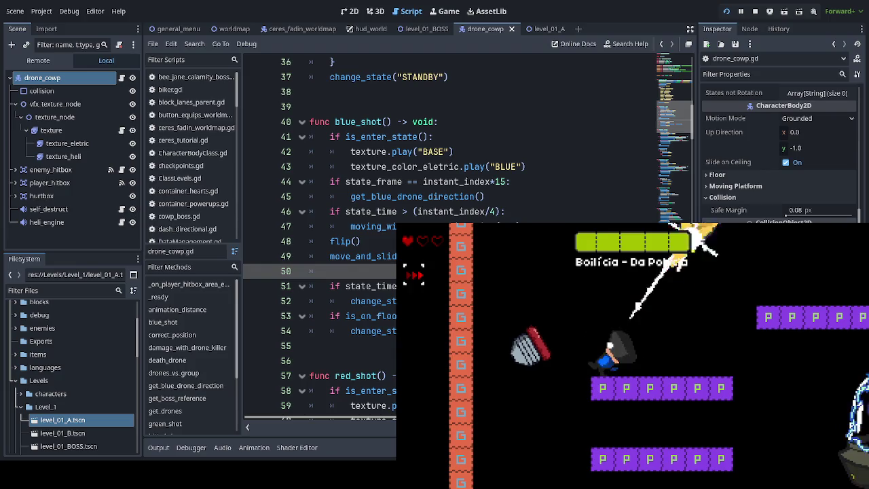
pyautogui.press('Right')
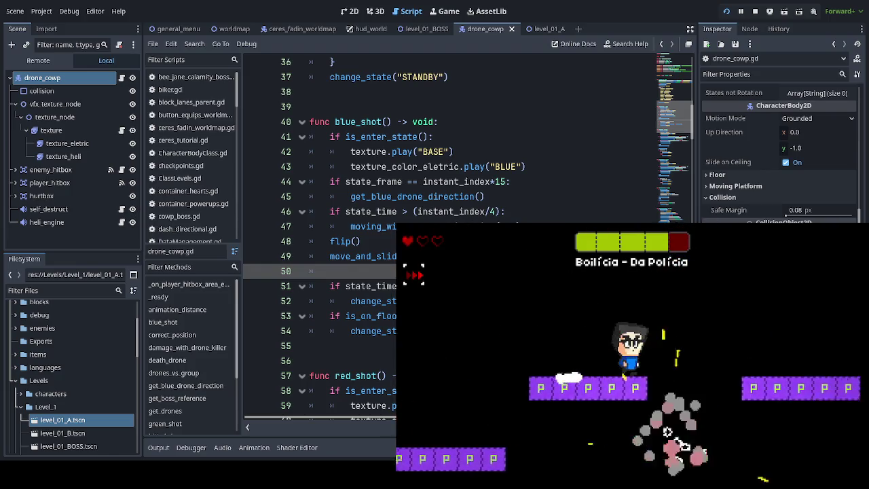
# - Hop between the floor and the middle purple platforms, climbing toward the arena ceiling
pyautogui.press('space')
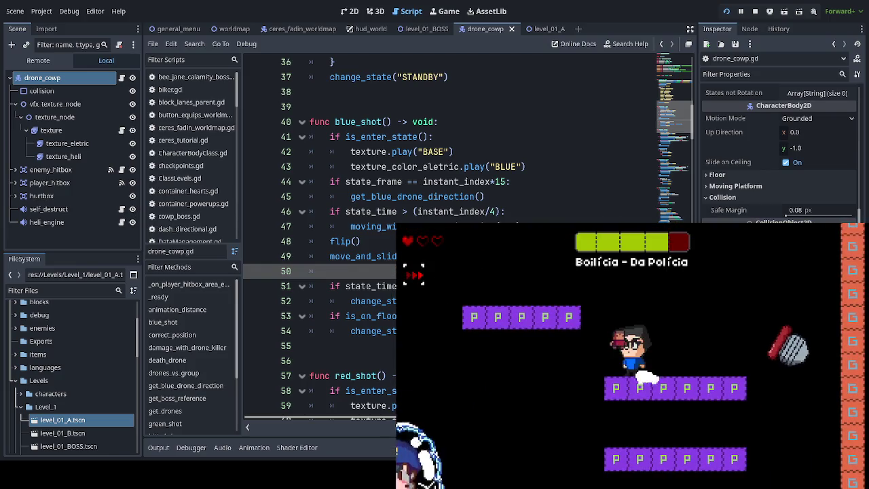
pyautogui.press('Left')
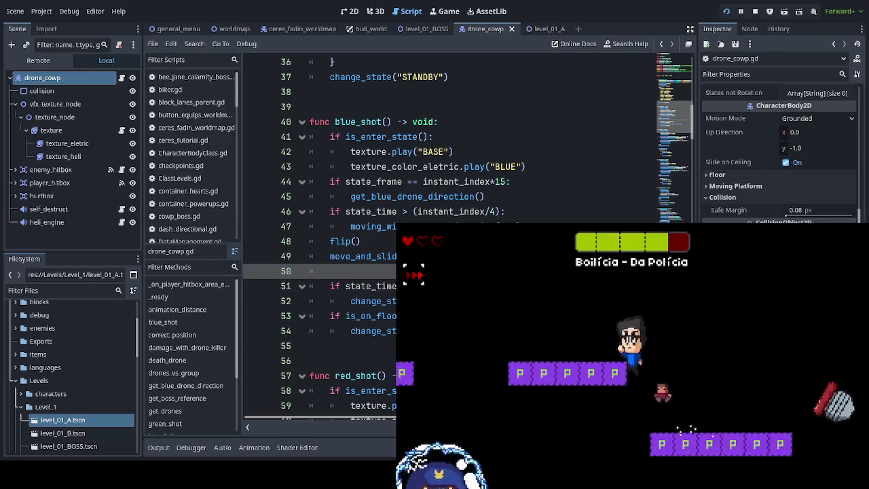
pyautogui.press('space')
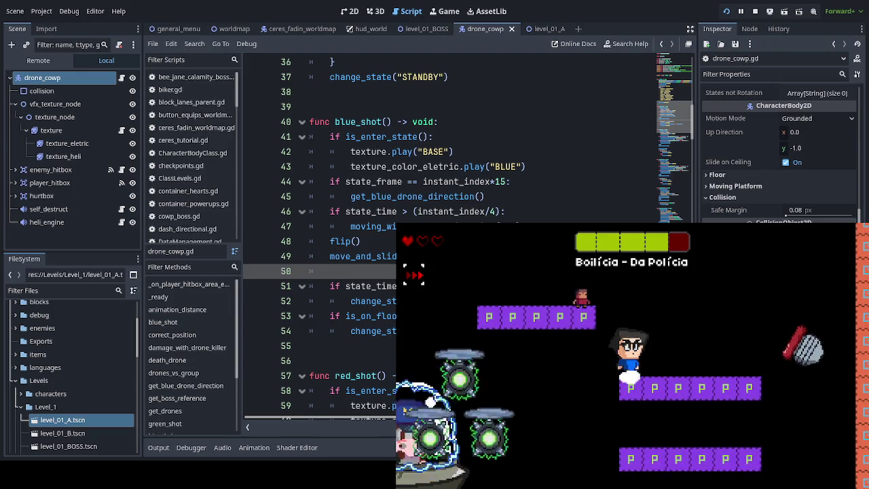
pyautogui.press('Right')
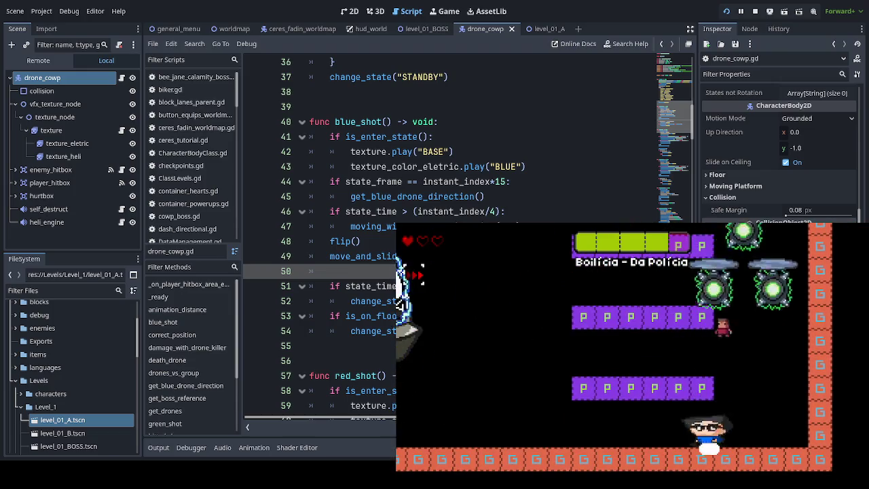
pyautogui.press('space')
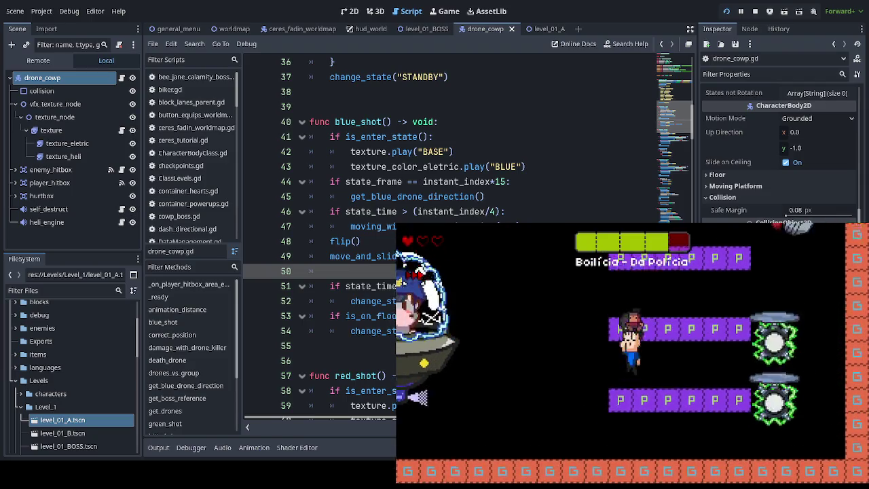
pyautogui.press('space')
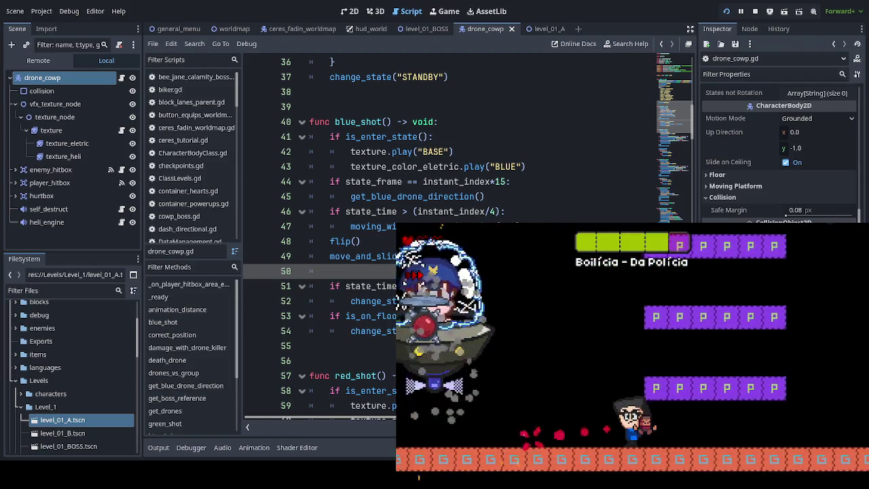
pyautogui.press('Left')
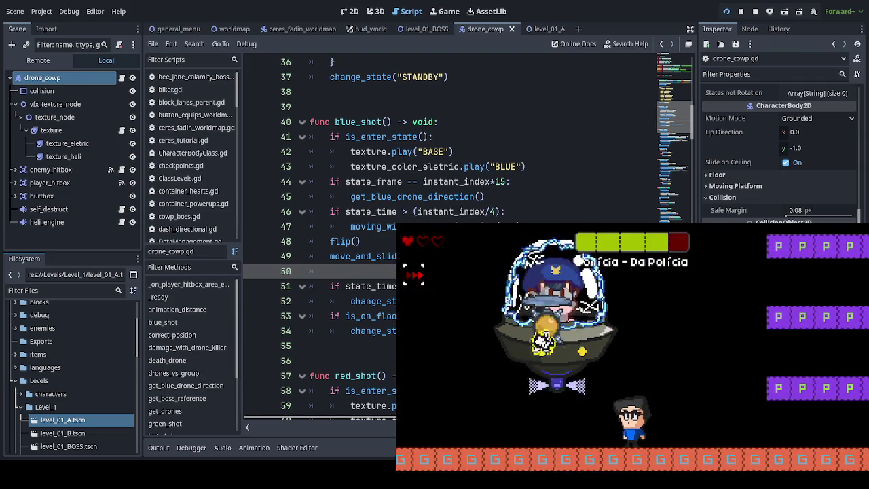
pyautogui.press('Right')
pyautogui.press('space')
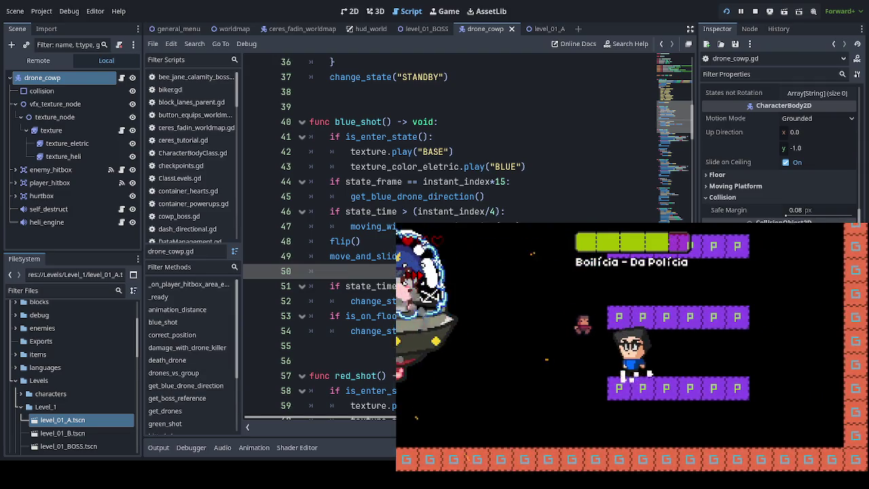
pyautogui.press('space')
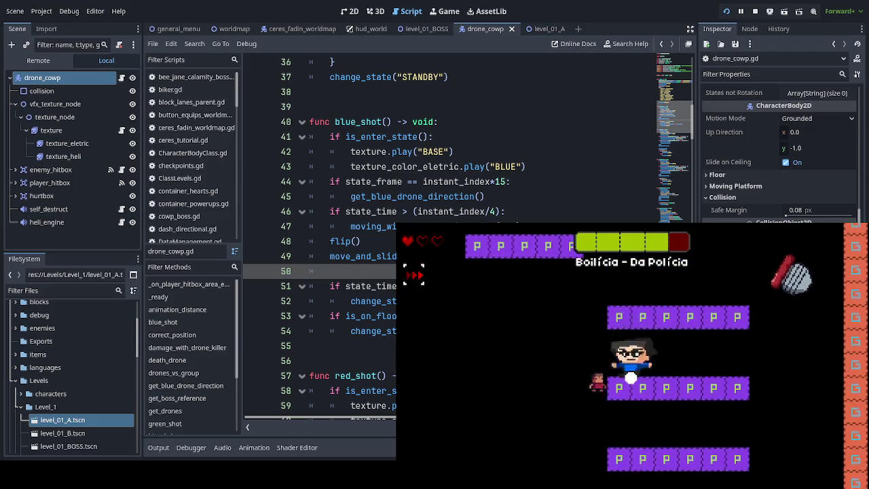
pyautogui.press('space')
# - Keep running and jumping past the boss until the hearts run out and the fight restarts
pyautogui.press('Left')
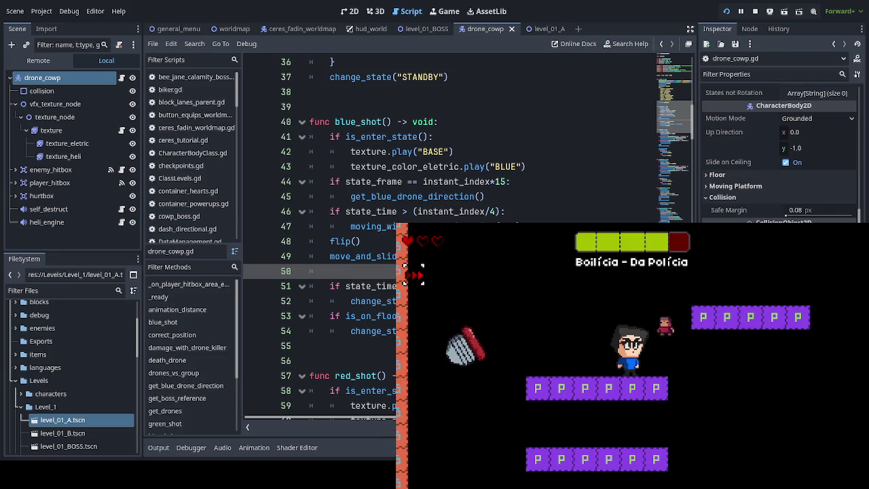
pyautogui.press('Left')
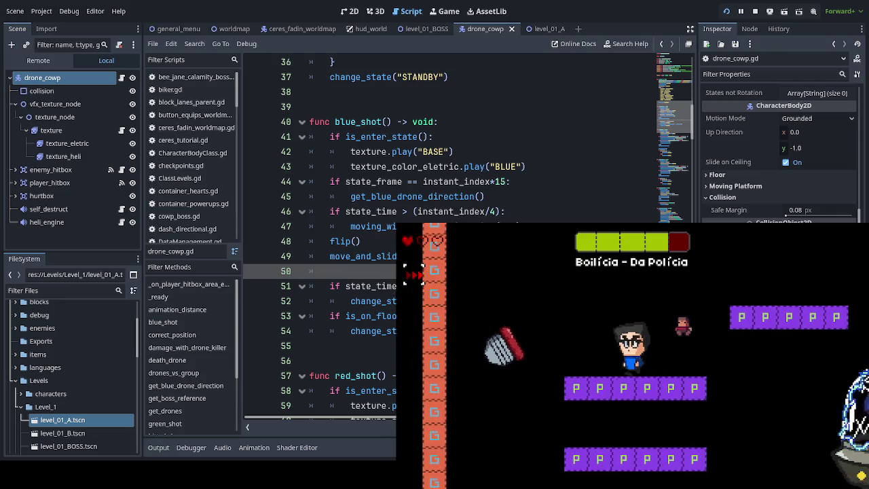
pyautogui.press('Right')
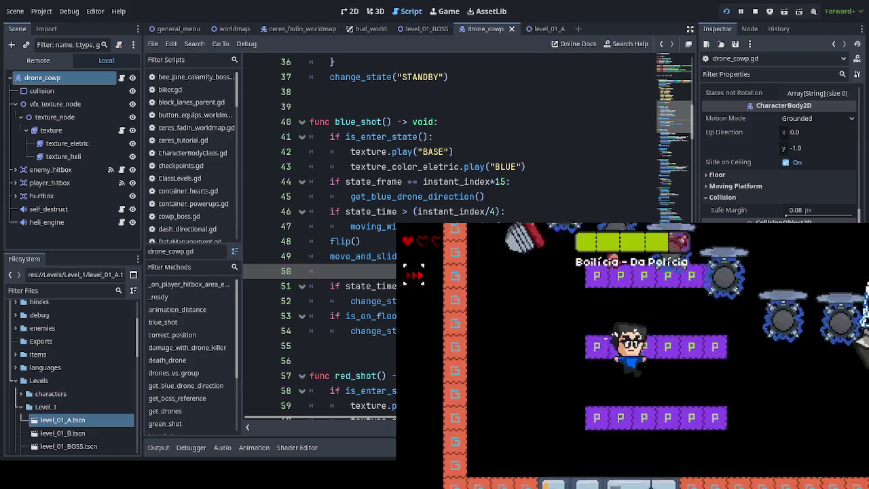
pyautogui.press('space')
pyautogui.press('Left')
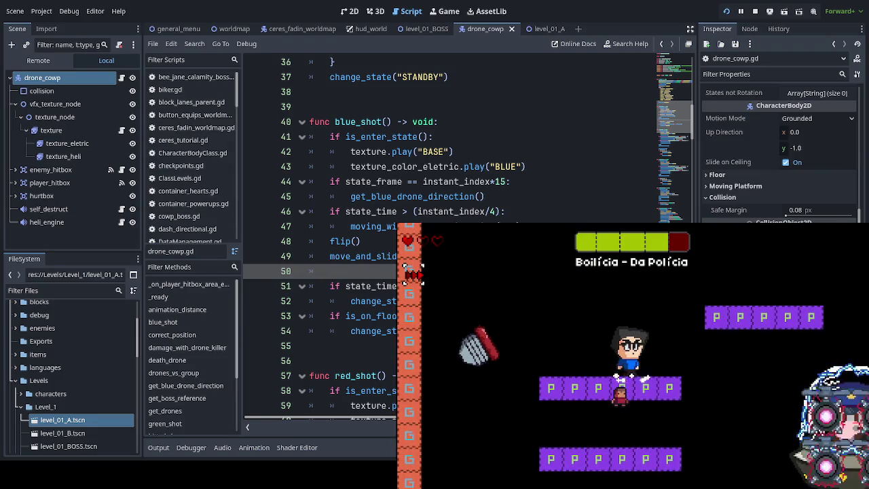
pyautogui.press('space')
pyautogui.press('Left')
pyautogui.press('Right')
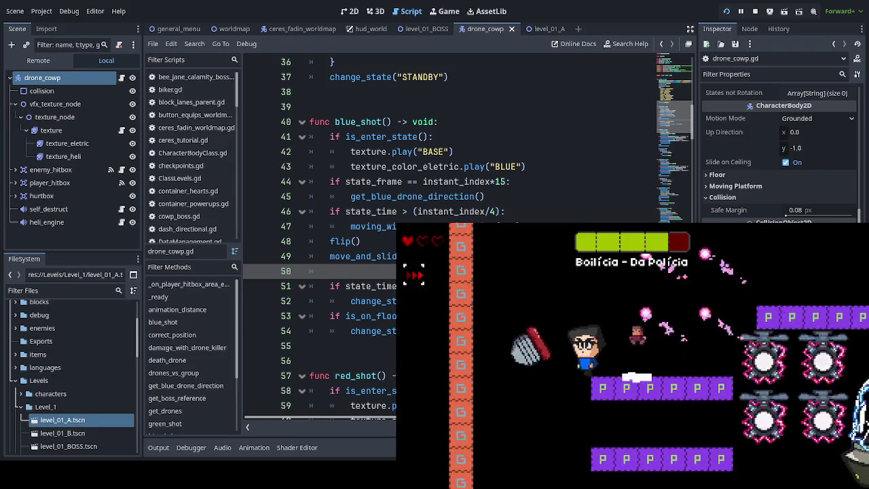
pyautogui.press('Right')
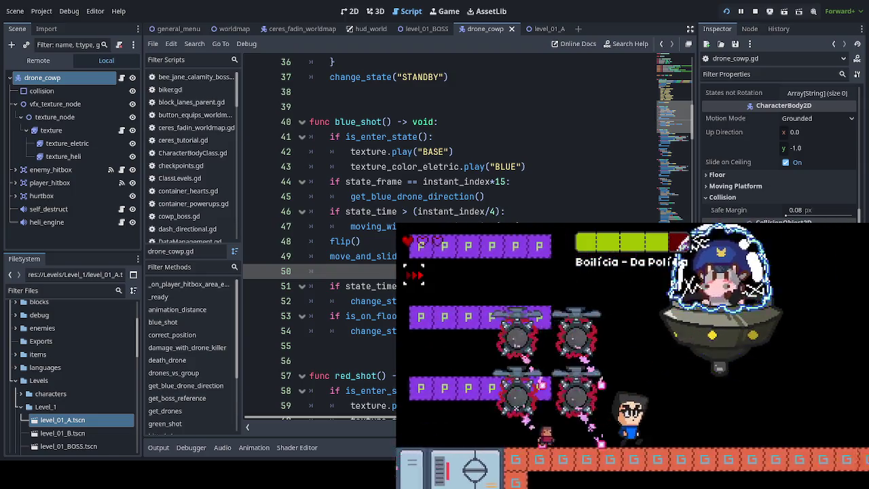
pyautogui.press('space')
pyautogui.press('Right')
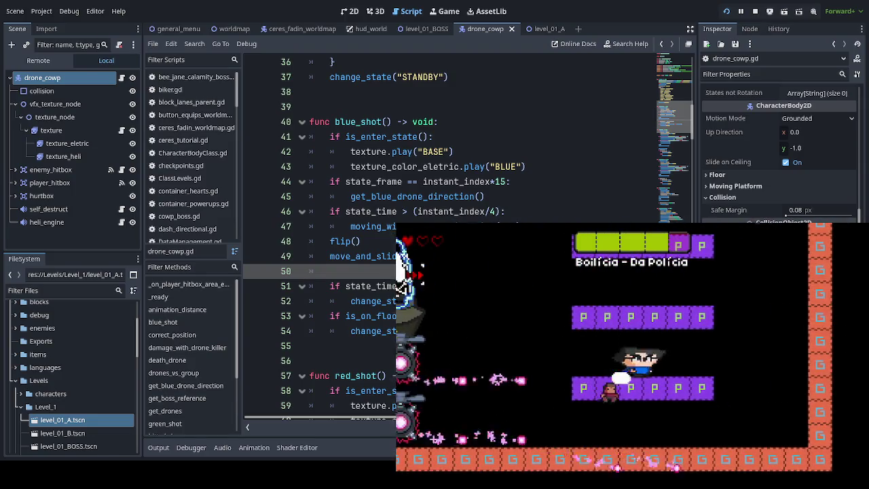
pyautogui.press('Right')
pyautogui.press('space')
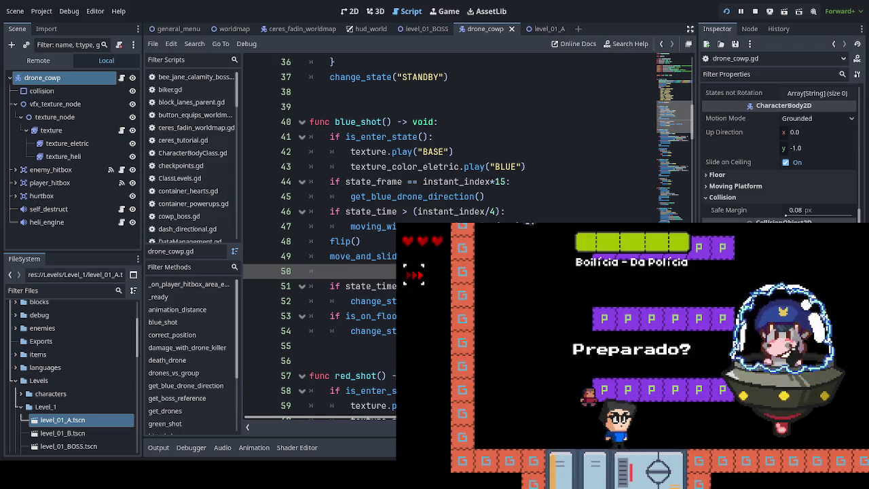
# - Pause the boss fight, save the scene with Ctrl+S from the script editor, then resume play
pyautogui.press('Escape')
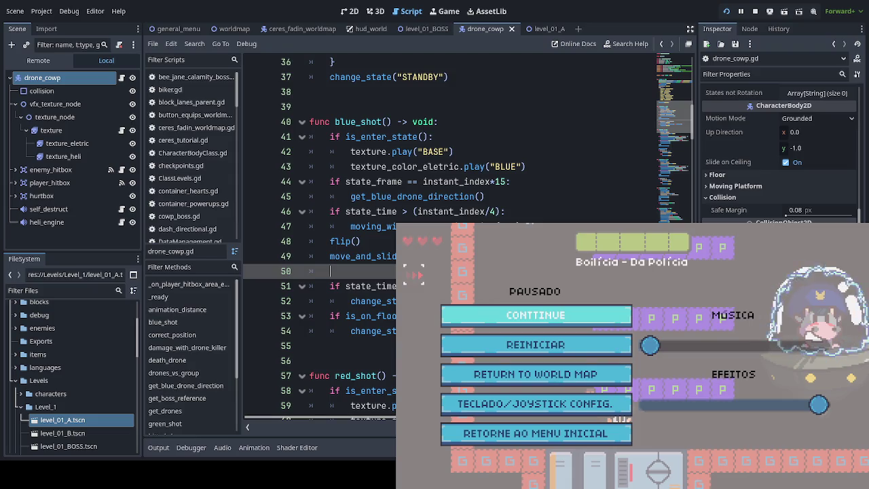
pyautogui.scroll(-4, 319, 170)
pyautogui.scroll(-3, 448, 150)
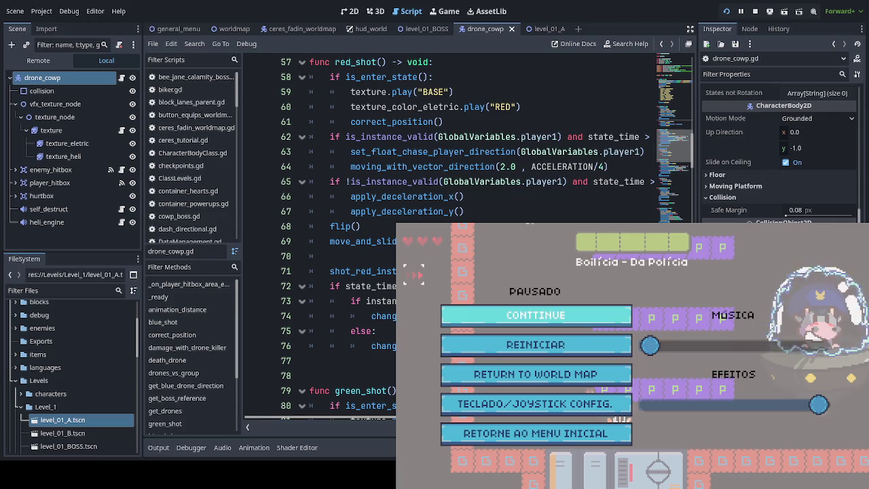
pyautogui.click(366, 286)
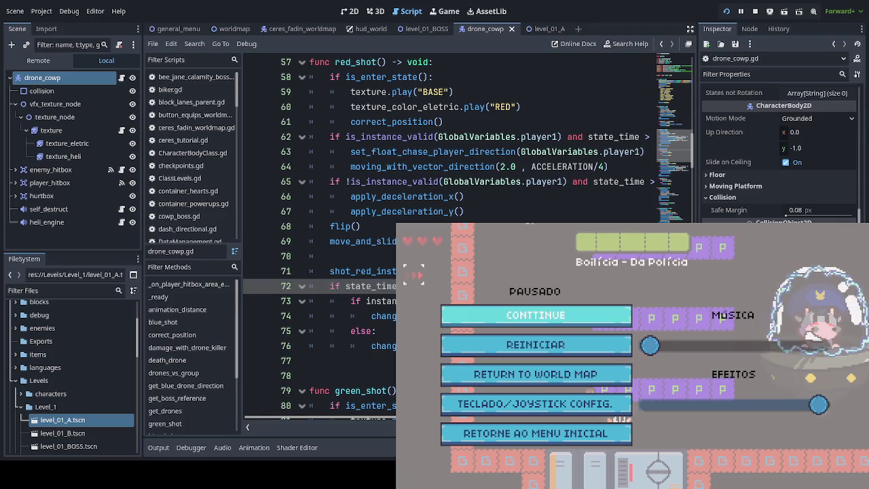
pyautogui.hotkey('ctrl', 's')
pyautogui.press('Escape')
pyautogui.press('Right')
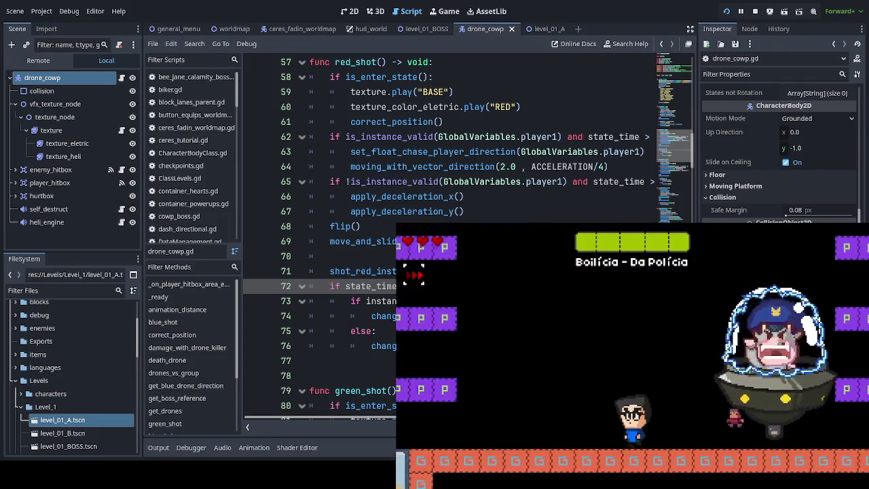
# - Jump from the floor onto the middle platform and drop back to the arena floor
pyautogui.press('space')
pyautogui.press('space')
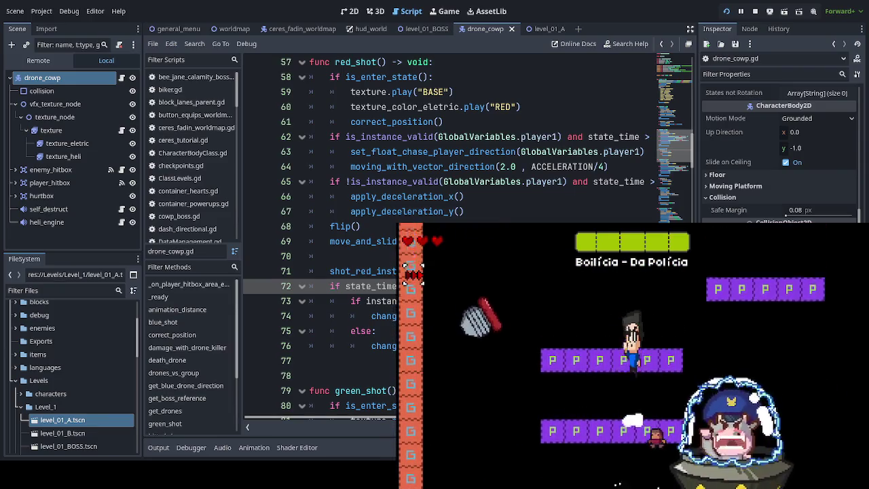
pyautogui.press('Left')
pyautogui.press('Right')
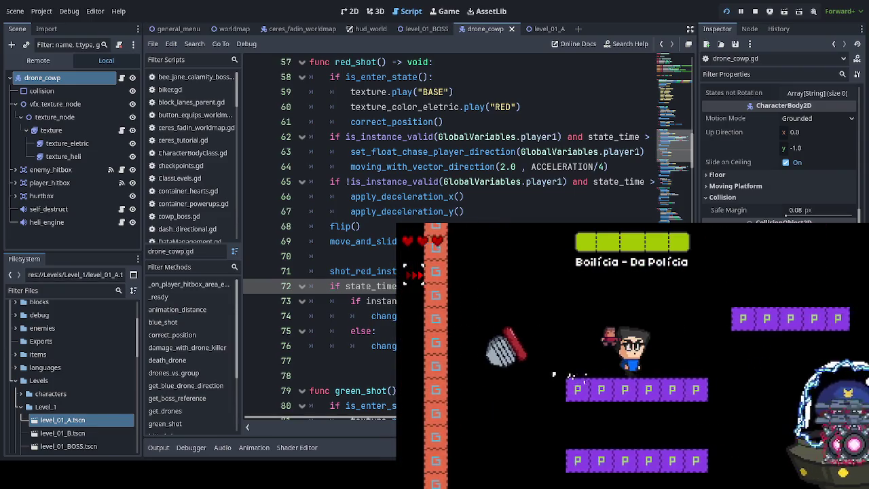
pyautogui.press('Left')
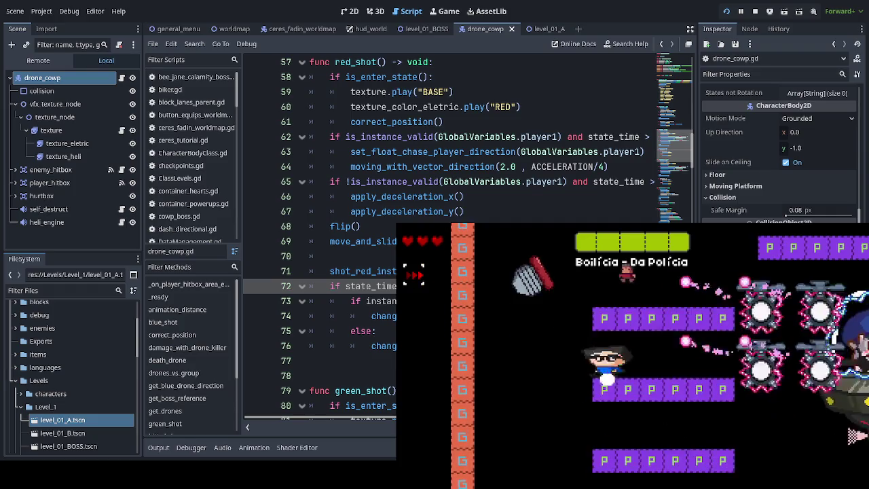
pyautogui.press('Right')
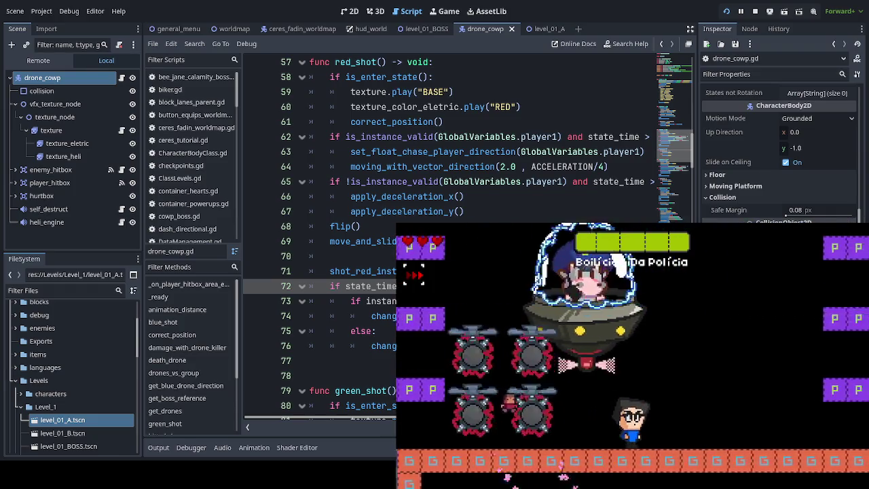
pyautogui.press('space')
pyautogui.press('Right')
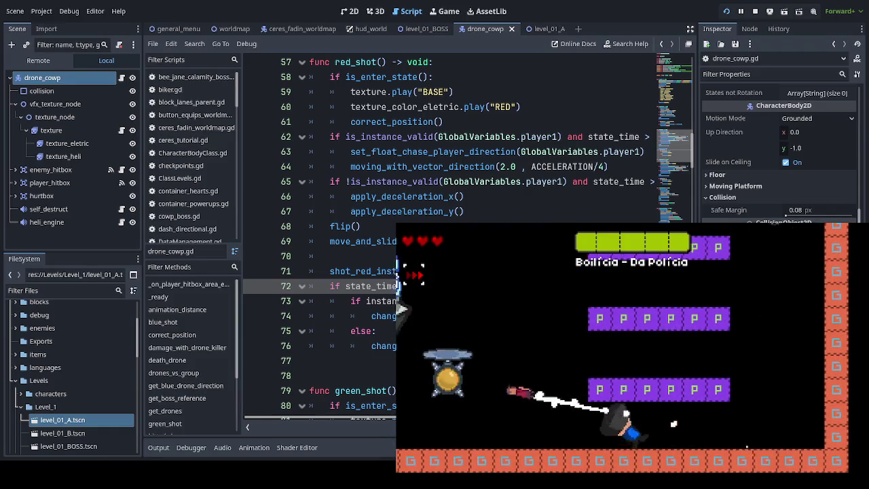
# - Climb to the upper-left platform and finish the fight, returning to the world map
pyautogui.press('Left')
pyautogui.press('space')
pyautogui.press('space')
pyautogui.press('Right')
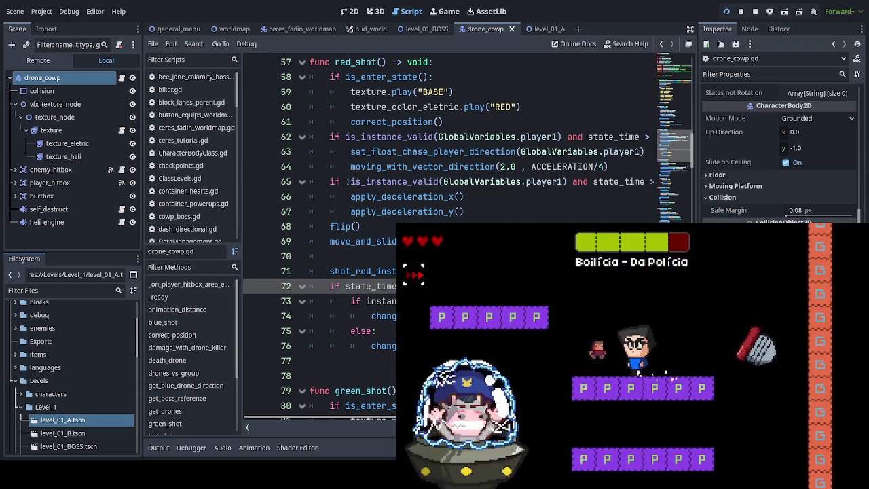
pyautogui.press('Left')
pyautogui.press('space')
pyautogui.press('space')
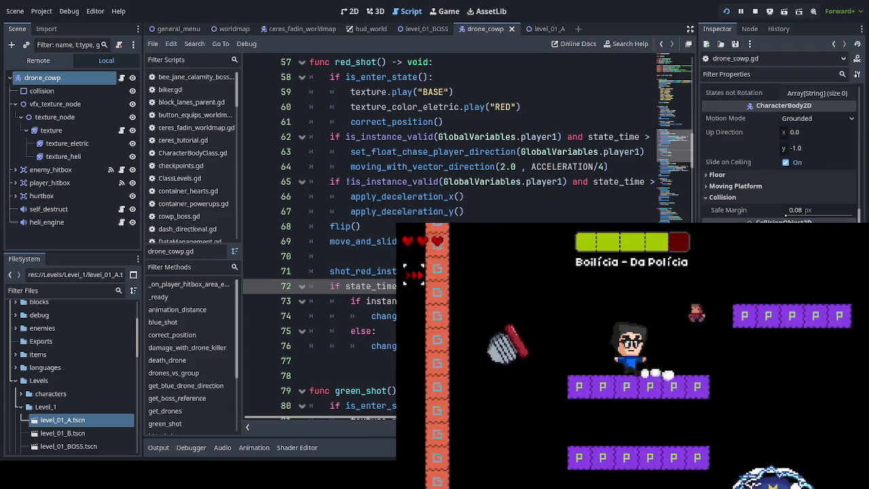
pyautogui.press('space')
pyautogui.press('space')
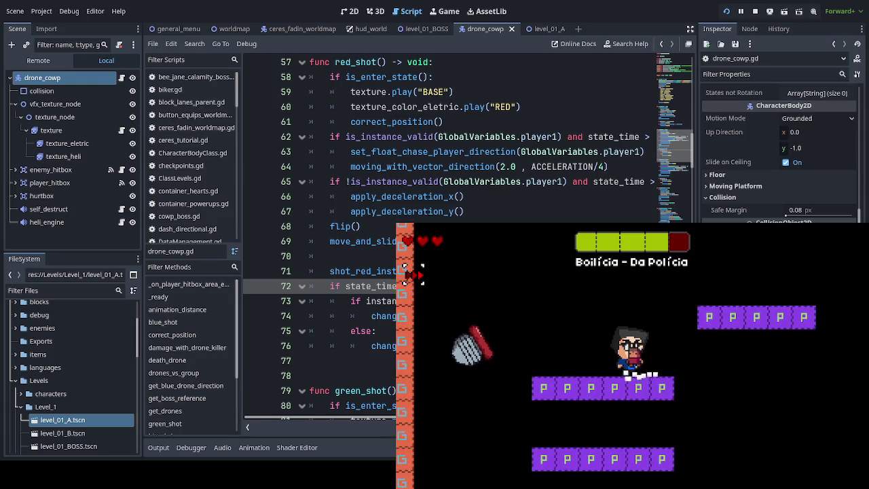
pyautogui.press('Left')
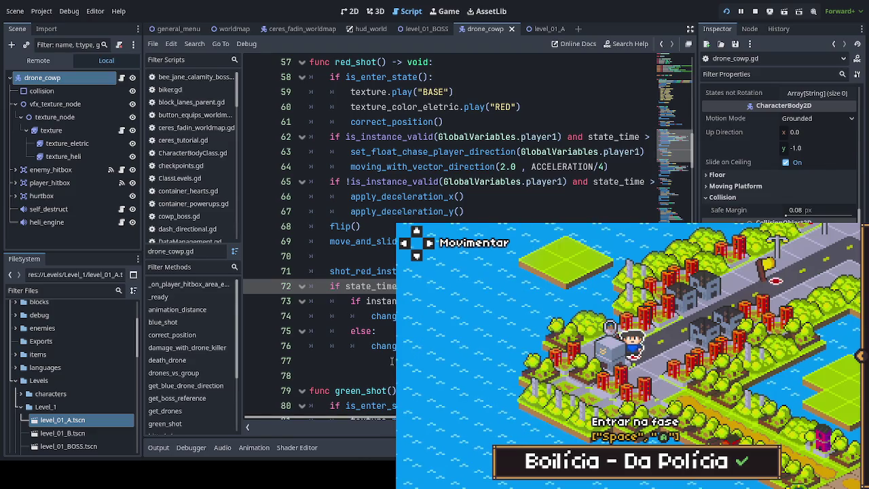
pyautogui.scroll(-2, 118, 381)
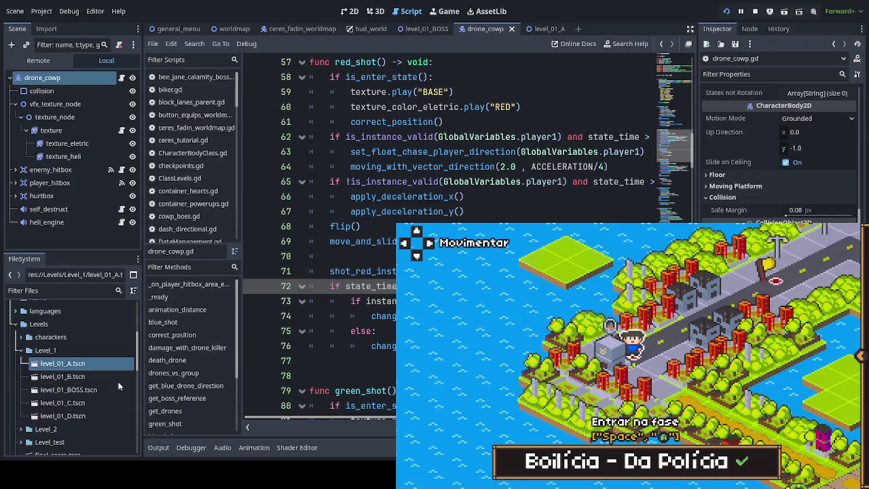
# - Collapse Levels and open drone_red_shot.tscn from enemies > bosses_and_sub
pyautogui.click(20, 351)
pyautogui.click(14, 324)
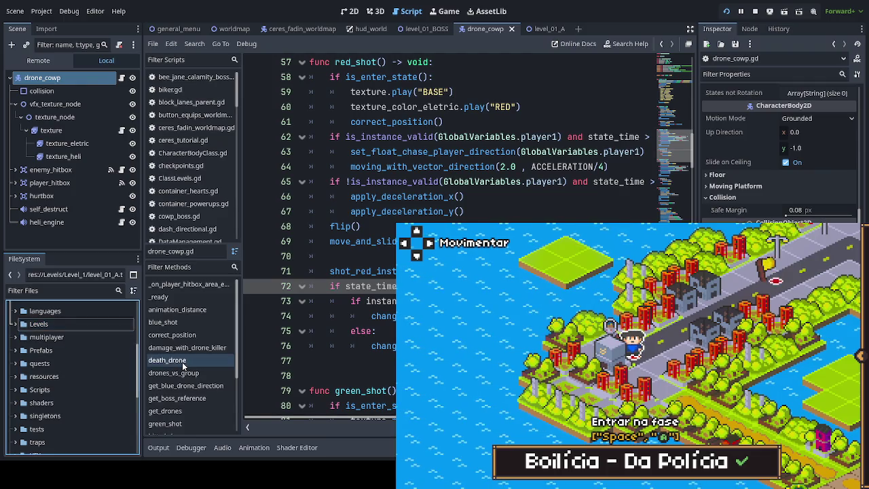
pyautogui.scroll(2, 60, 339)
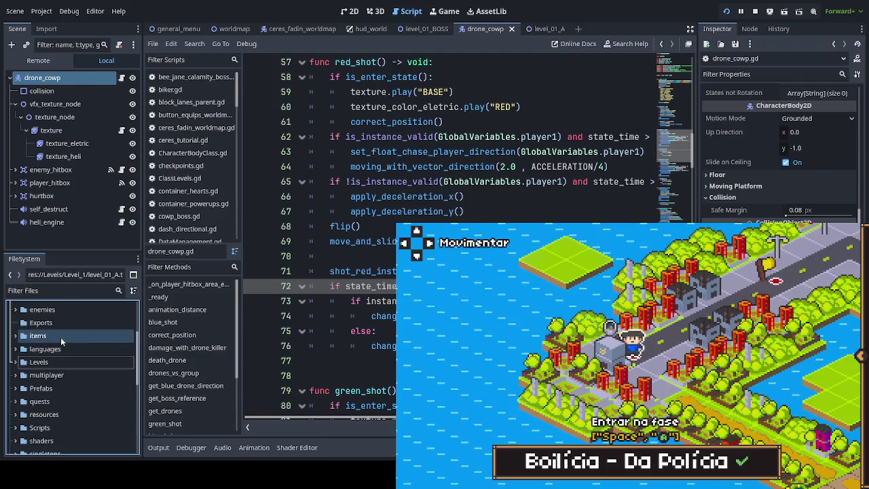
pyautogui.click(15, 328)
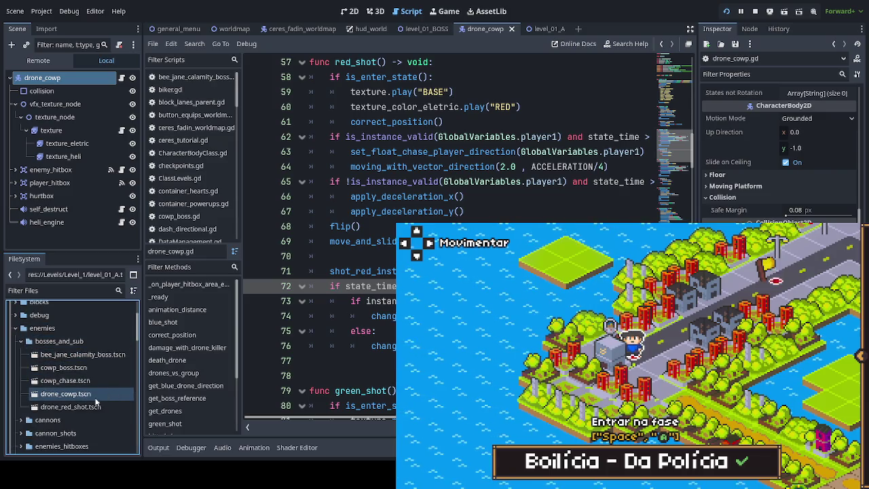
pyautogui.doubleClick(75, 407)
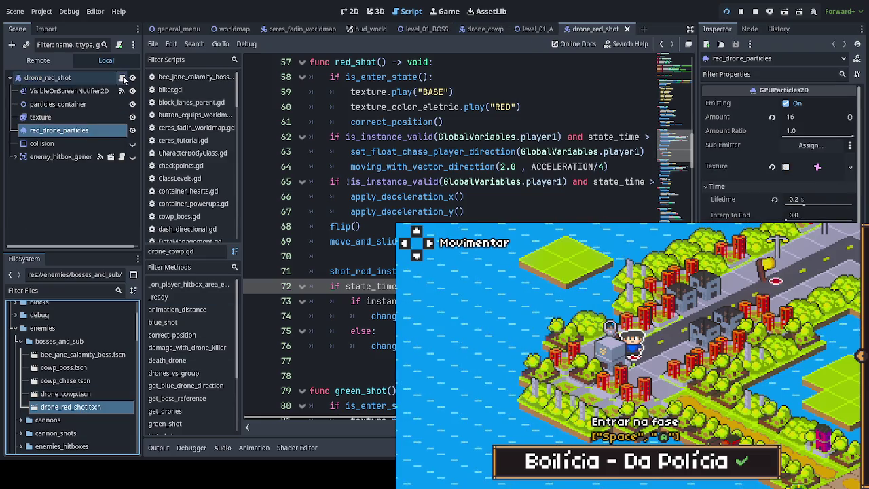
# - Open the drone_red_shot.gd script and scroll to the death_shot_muted function
pyautogui.click(123, 79)
pyautogui.scroll(-1, 448, 136)
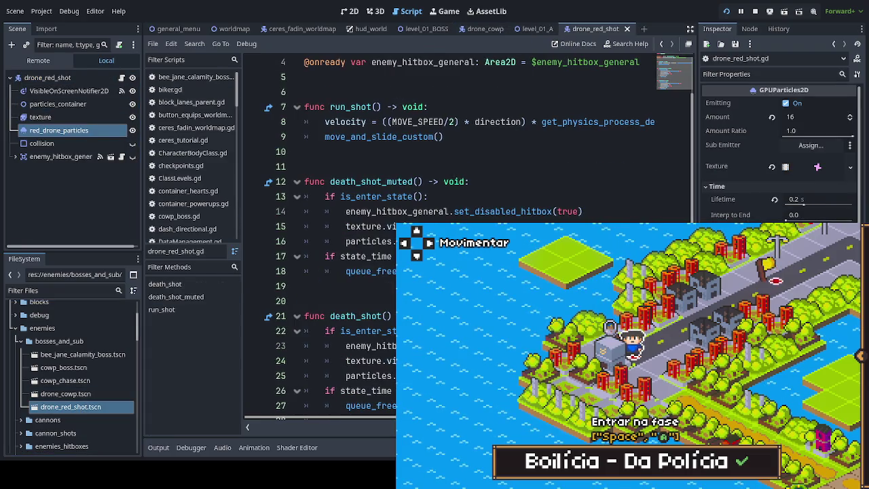
pyautogui.scroll(-1, 448, 170)
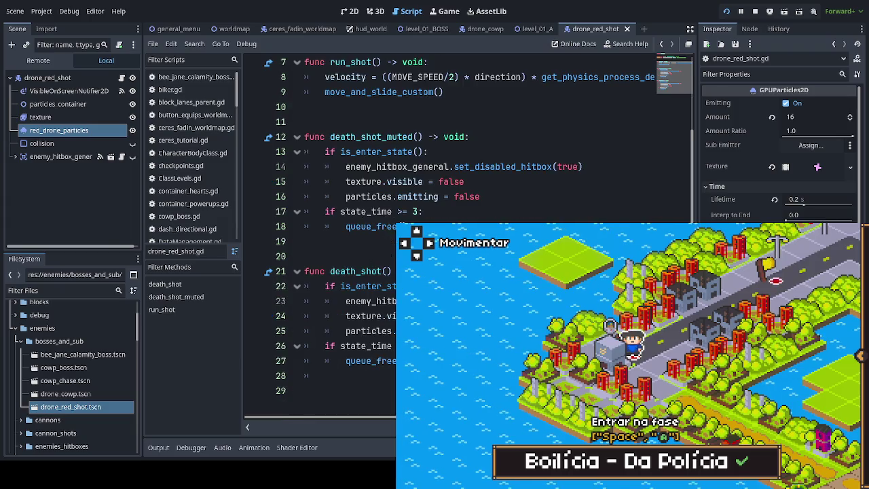
# - Change line 8 of drone_red_shot.gd from MOVE_SPEED/2 to MOVE_SPEED/3 and save the script
pyautogui.scroll(2, 448, 170)
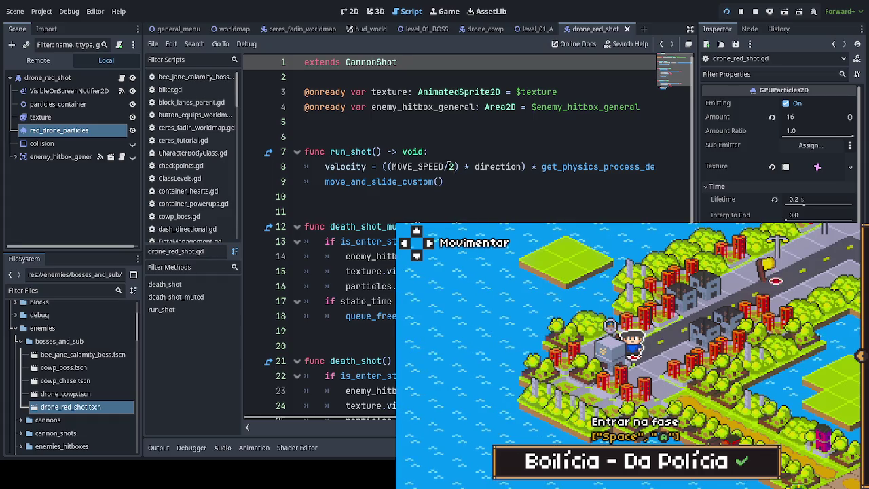
pyautogui.moveTo(445, 163); pyautogui.dragTo(457, 166)
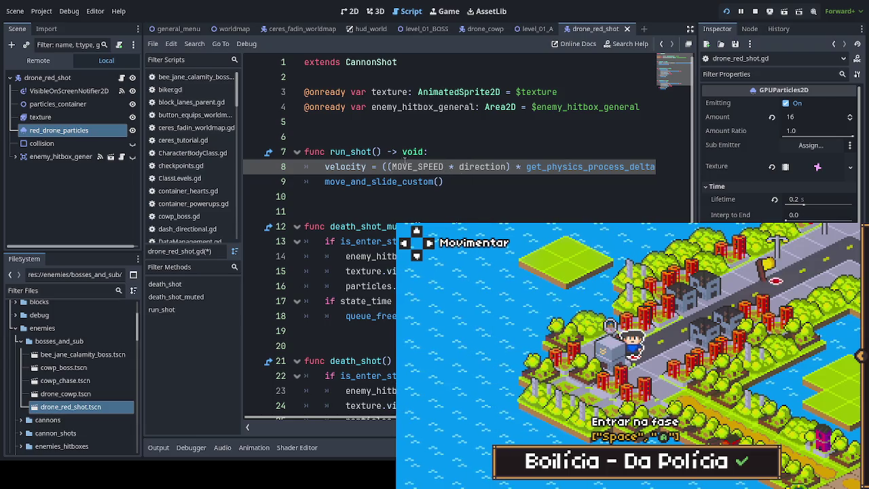
pyautogui.press('BackSpace')
pyautogui.hotkey('ctrl', 's')
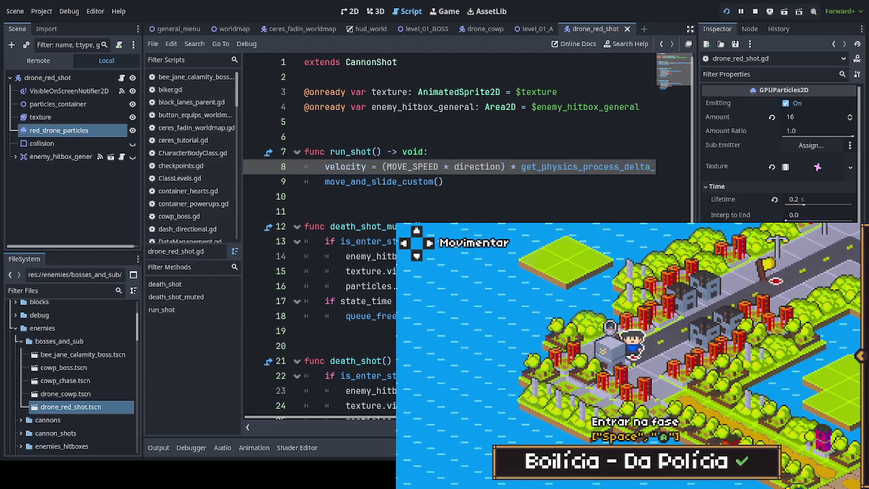
pyautogui.write('(')
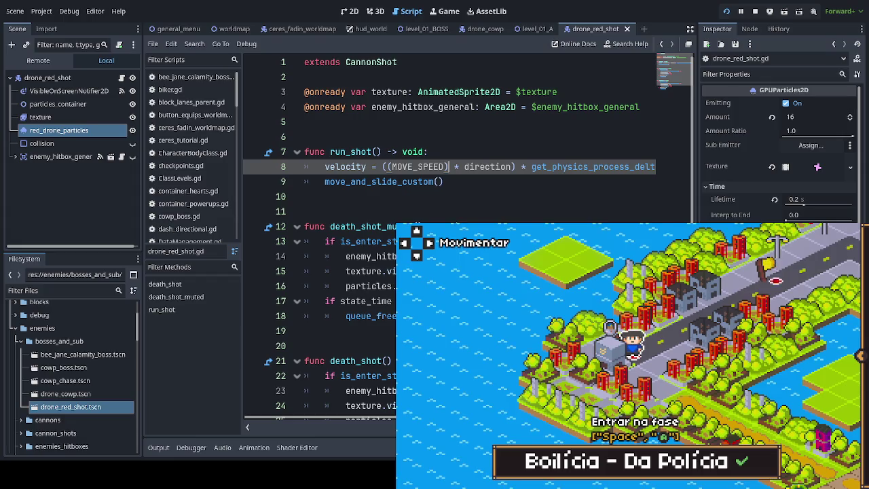
pyautogui.click(474, 177)
pyautogui.click(447, 167)
pyautogui.write('/3')
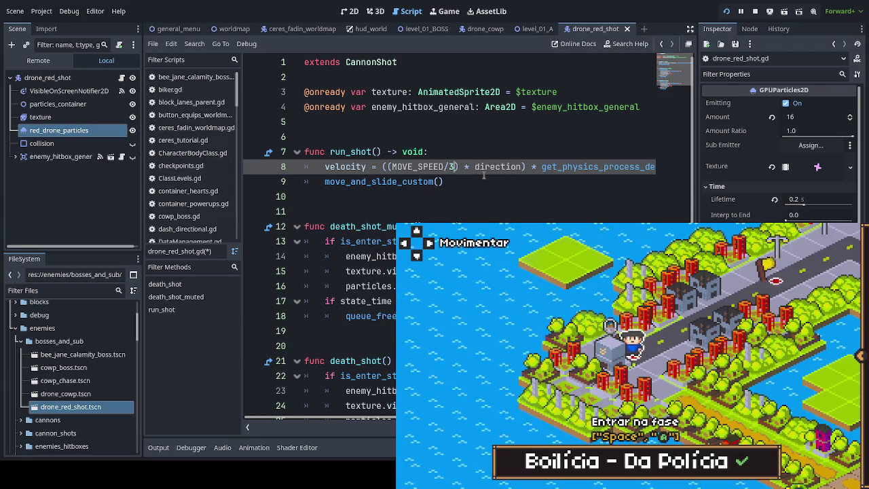
pyautogui.hotkey('ctrl', 's')
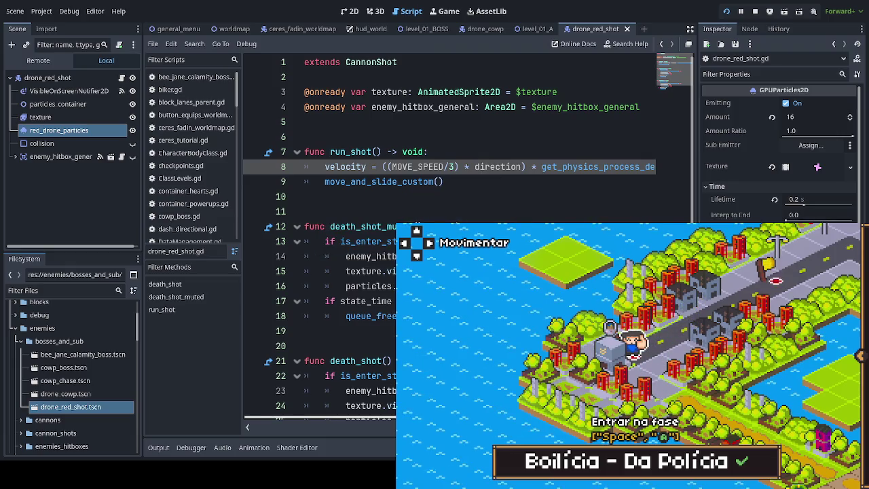
pyautogui.press('space')
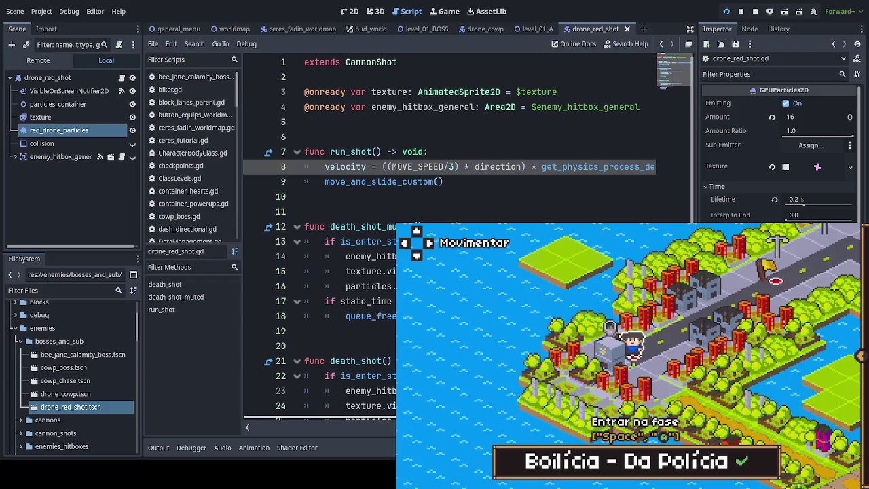
# - Walk the character away from the Boilícia level on the world map and stop the game
pyautogui.press('Right')
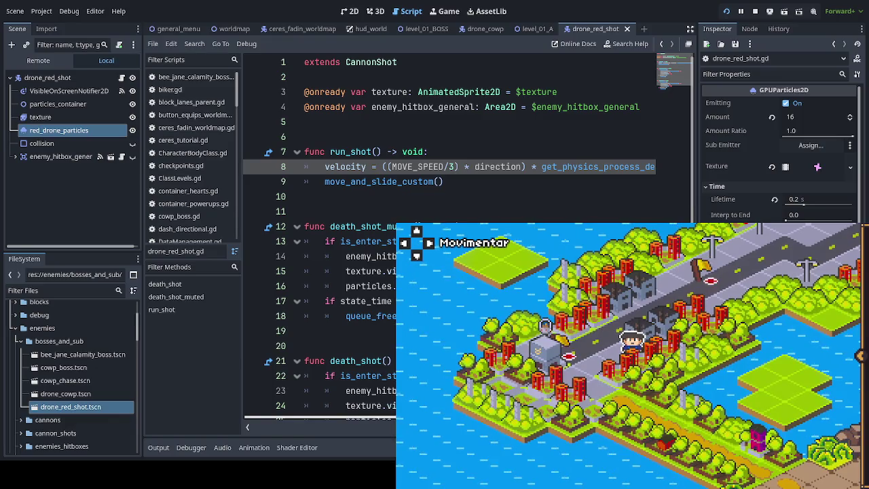
pyautogui.press('F8')
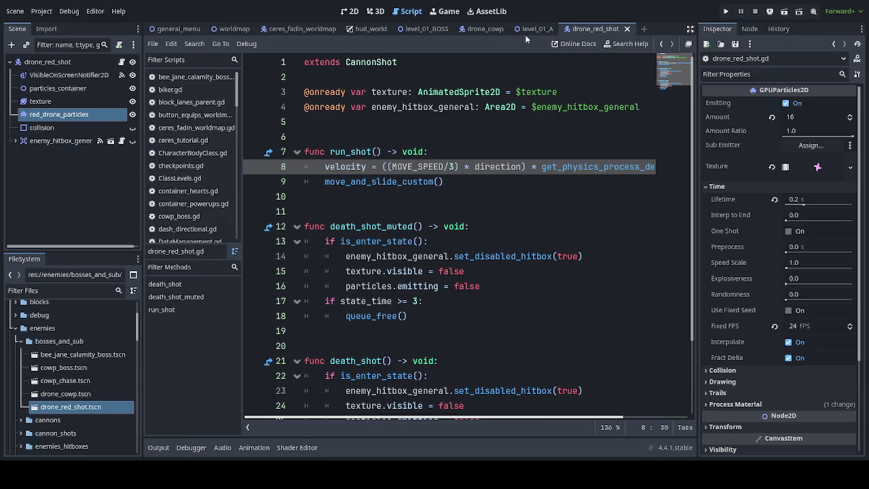
# - In level_01_BOSS's 2D view, toggle main_map, ColorRect, map4, map3 and bg2 visibility, then select main_map
pyautogui.click(432, 32)
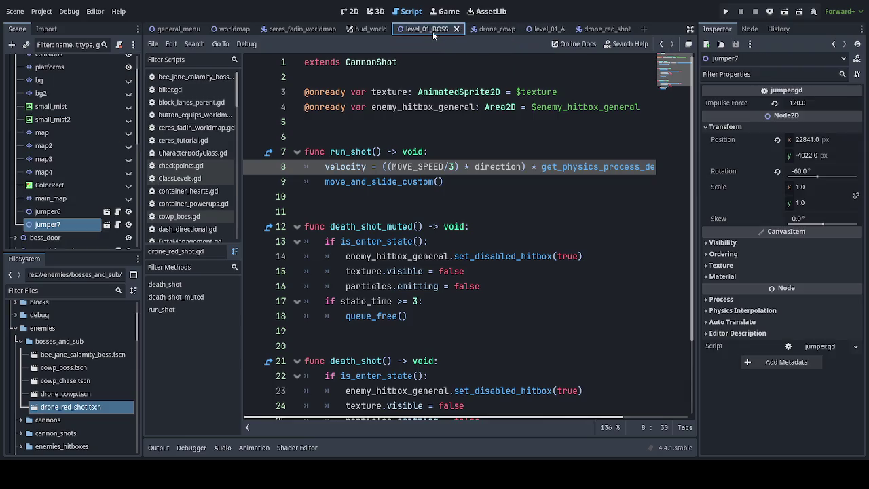
pyautogui.click(353, 11)
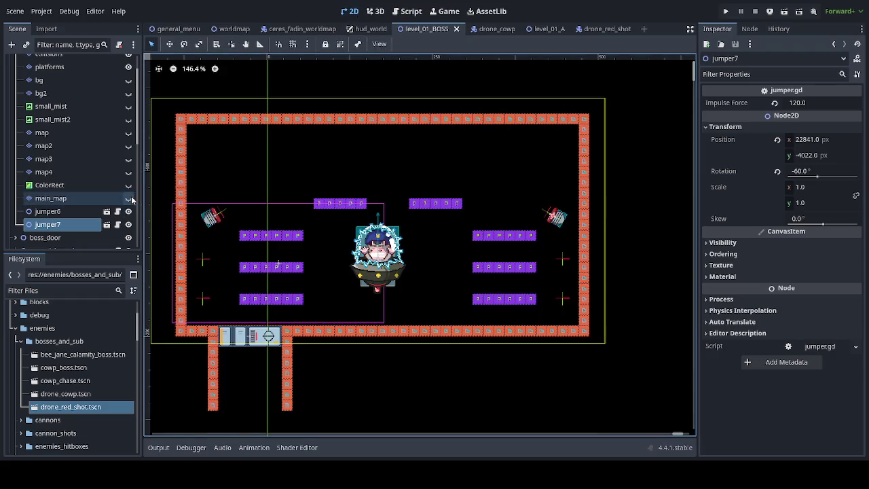
pyautogui.click(128, 198)
pyautogui.click(129, 184)
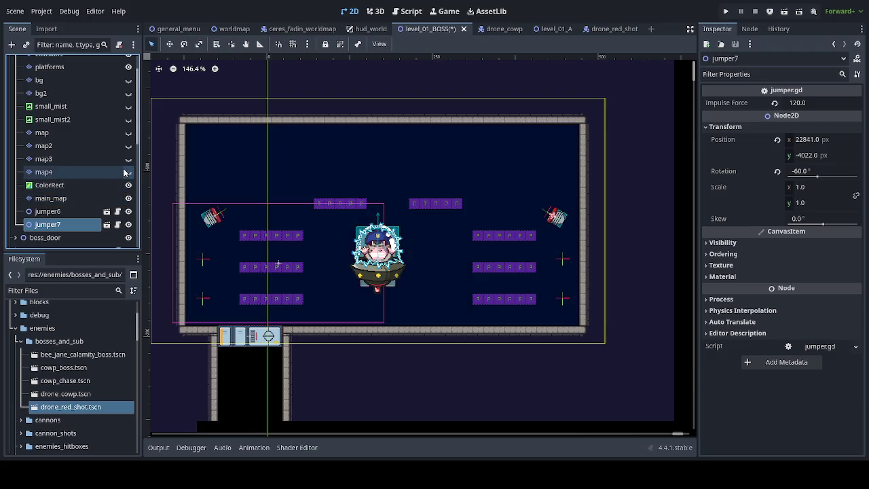
pyautogui.click(128, 173)
pyautogui.click(129, 158)
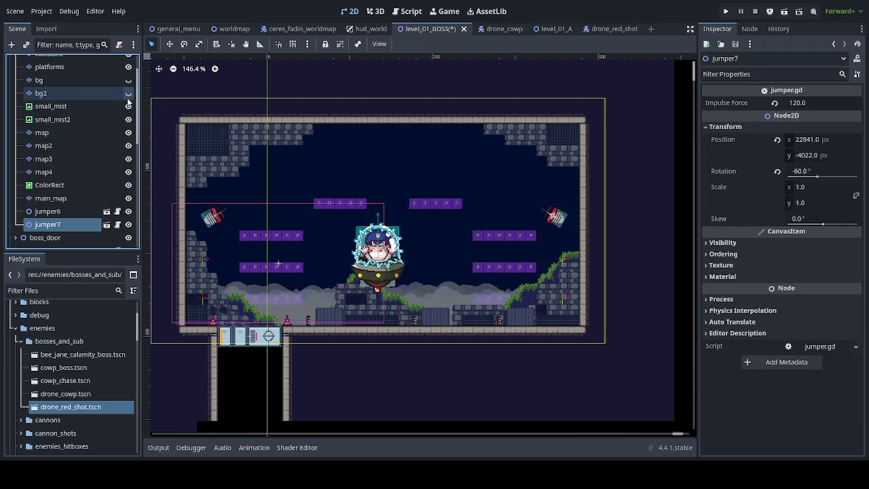
pyautogui.click(129, 93)
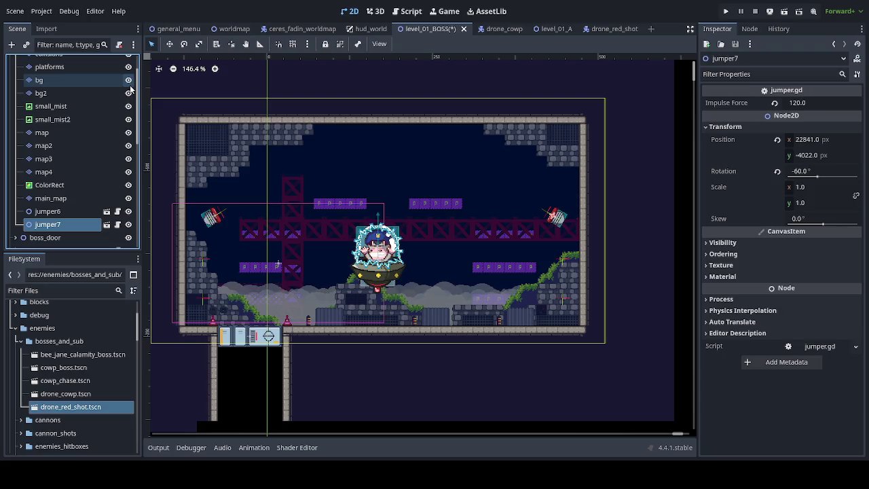
pyautogui.scroll(2, 114, 129)
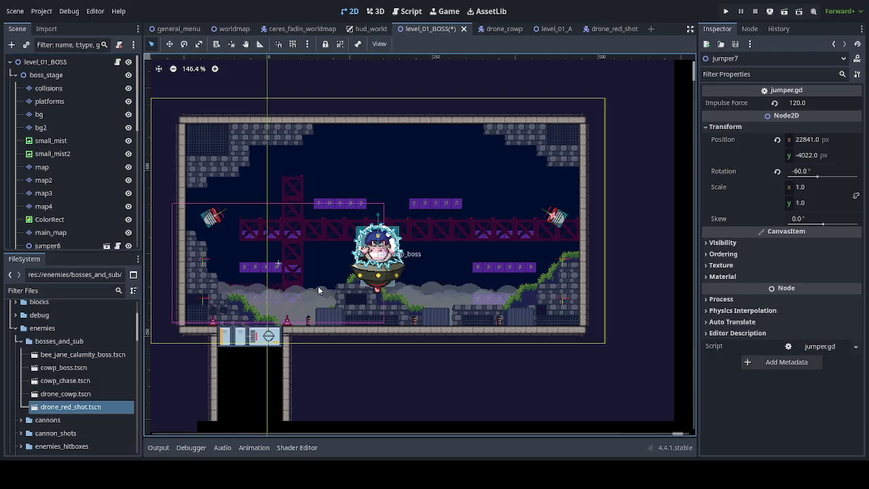
pyautogui.scroll(-3, 78, 224)
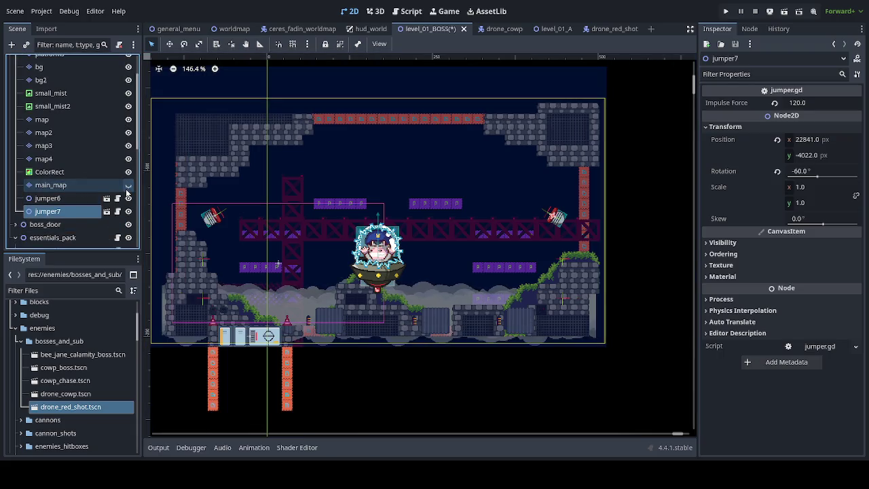
pyautogui.click(80, 185)
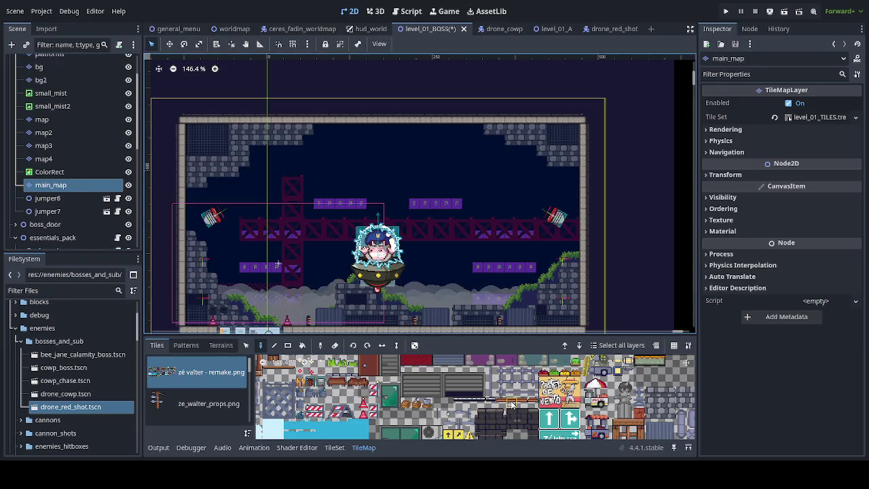
# - Paint a wooden plank row on top of the purple platform blocks
pyautogui.scroll(5, 267, 296)
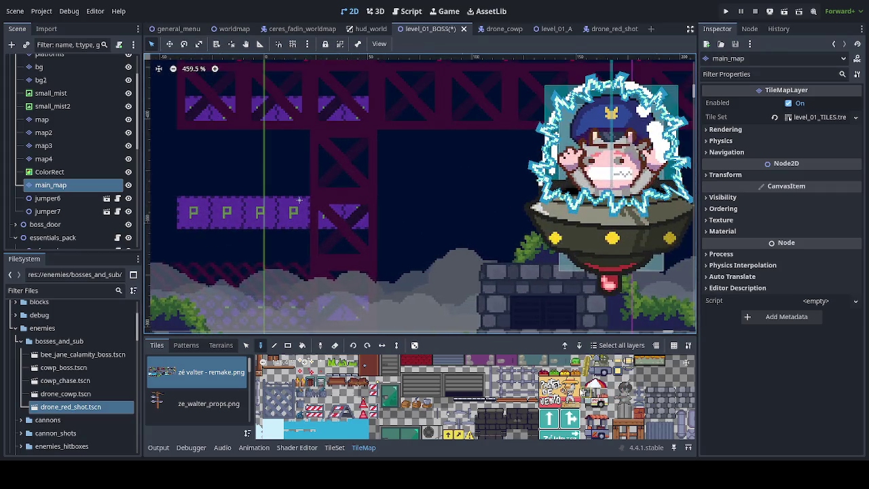
pyautogui.moveTo(193, 204); pyautogui.dragTo(320, 215)
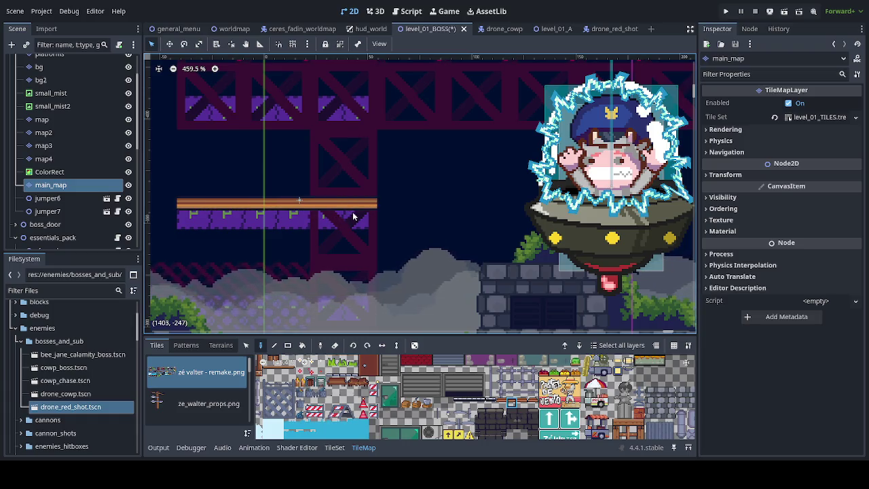
pyautogui.scroll(-2, 330, 264)
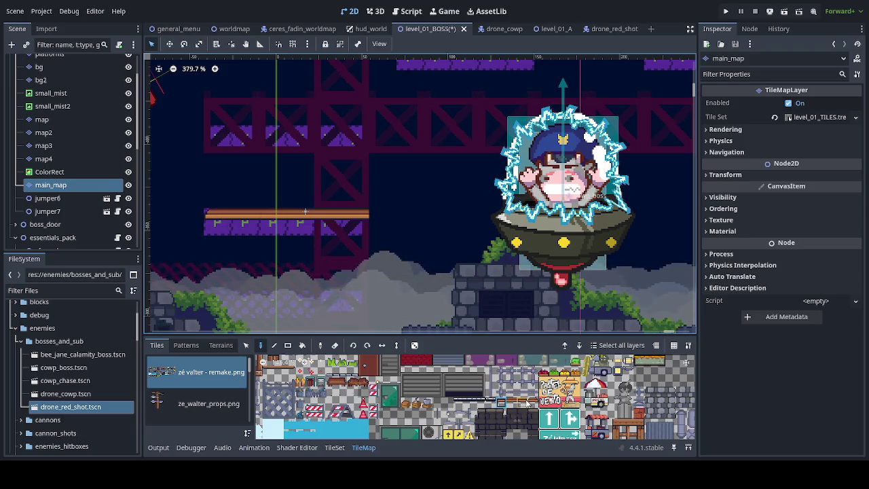
pyautogui.scroll(-5, 388, 296)
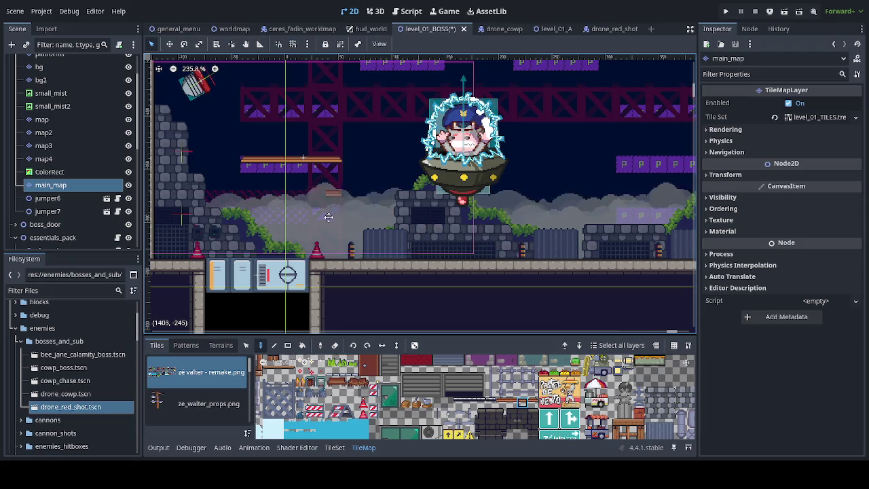
pyautogui.moveTo(330, 209); pyautogui.dragTo(332, 237)
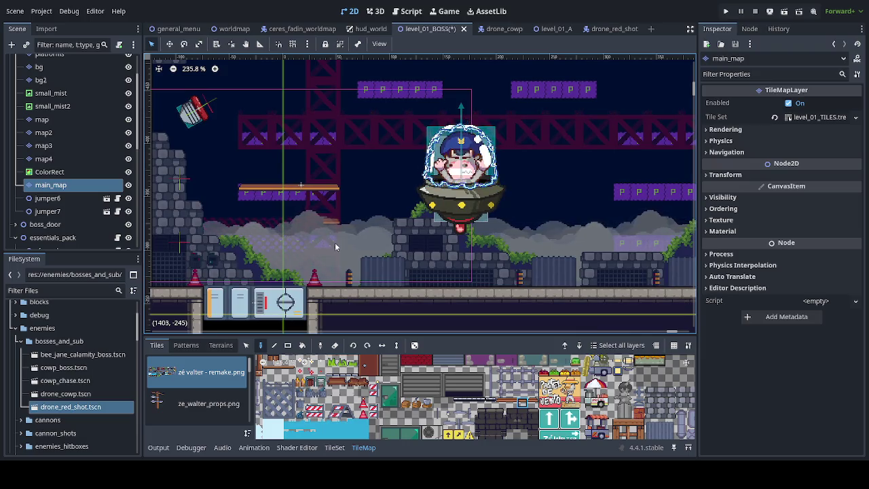
# - Copy the finished platform and stamp six copies at different heights around the arena
pyautogui.click(248, 345)
pyautogui.moveTo(224, 228); pyautogui.dragTo(343, 167)
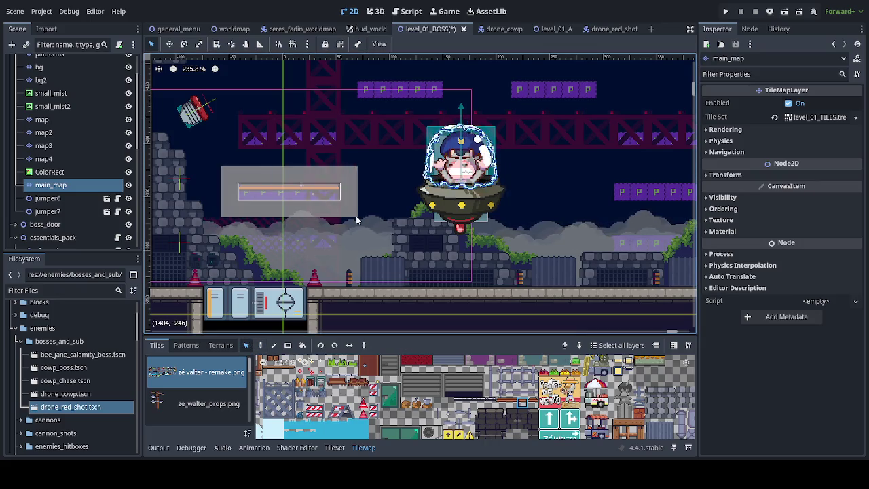
pyautogui.hotkey('ctrl', 'c')
pyautogui.hotkey('ctrl', 'v')
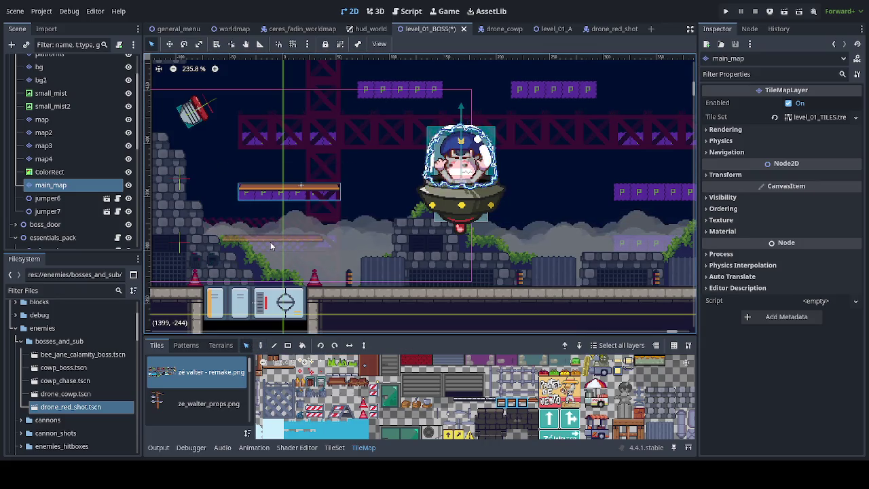
pyautogui.click(288, 244)
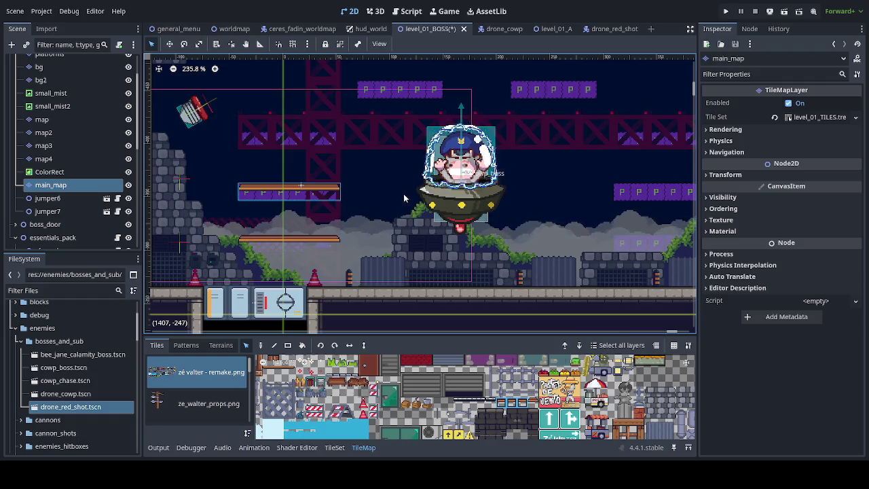
pyautogui.click(282, 146)
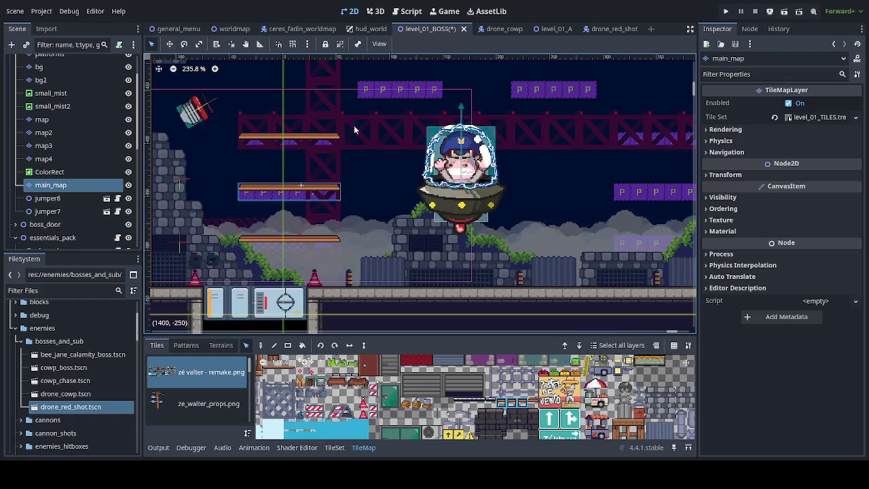
pyautogui.click(413, 91)
pyautogui.click(541, 91)
pyautogui.hscroll(3, 409, 207)
pyautogui.hscroll(4, 410, 207)
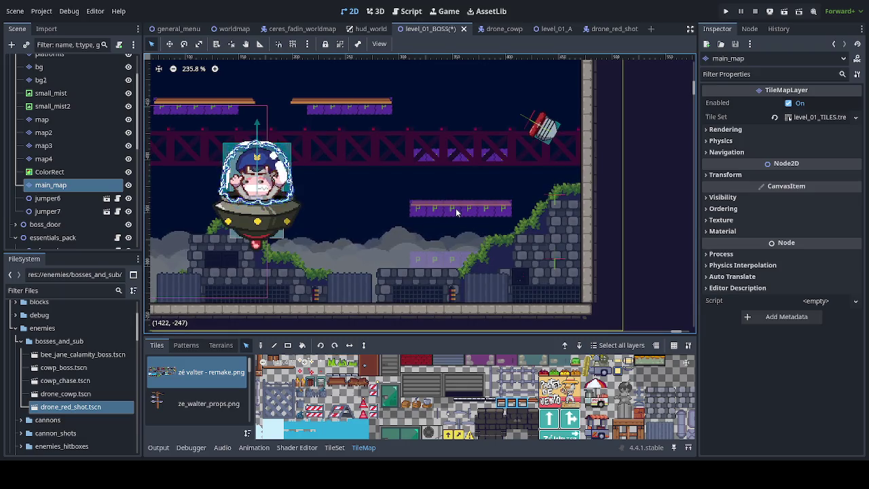
pyautogui.click(462, 259)
pyautogui.click(460, 159)
pyautogui.moveTo(346, 228)
pyautogui.mouseDown()
pyautogui.moveTo(409, 193)
pyautogui.moveTo(460, 211)
pyautogui.moveTo(459, 225)
pyautogui.mouseUp()
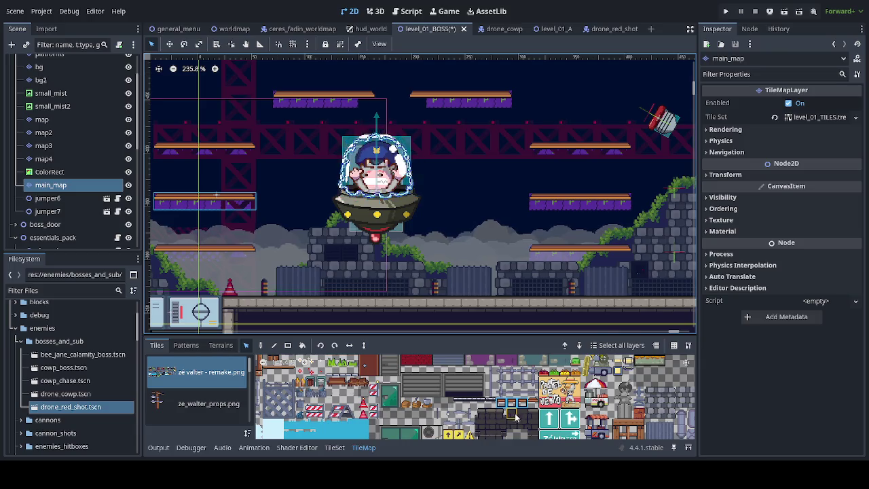
# - Erase the extra tile at the end of the top platform
pyautogui.click(523, 402)
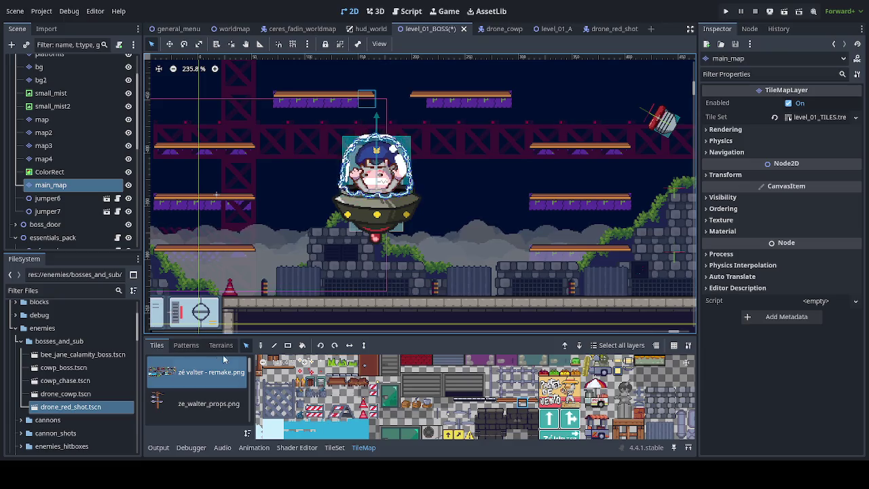
pyautogui.press('Delete')
pyautogui.press('d')
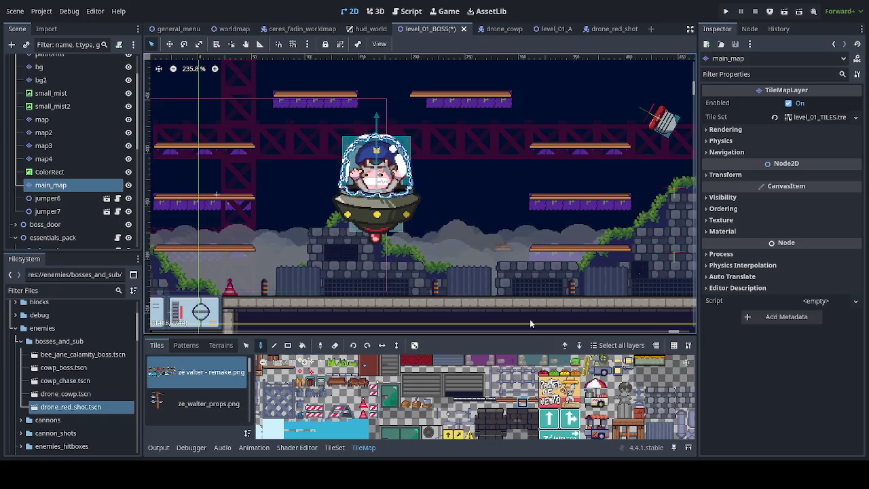
pyautogui.rightClick(415, 95)
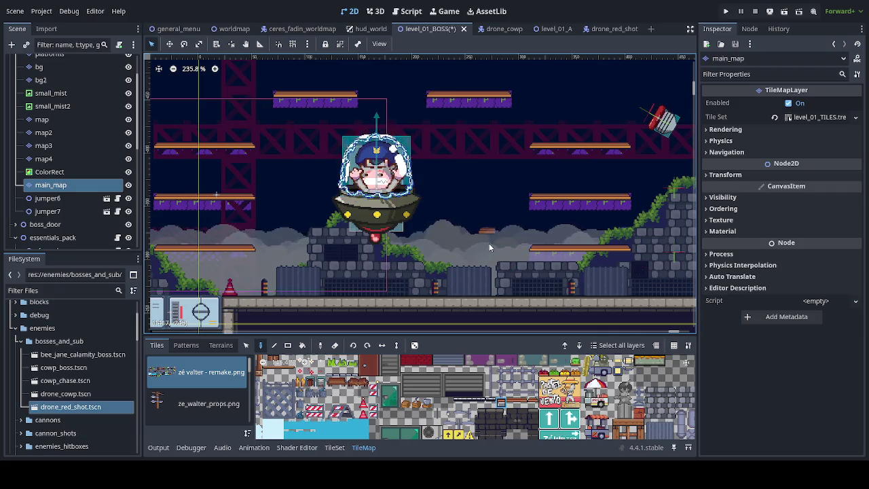
pyautogui.scroll(-2, 489, 241)
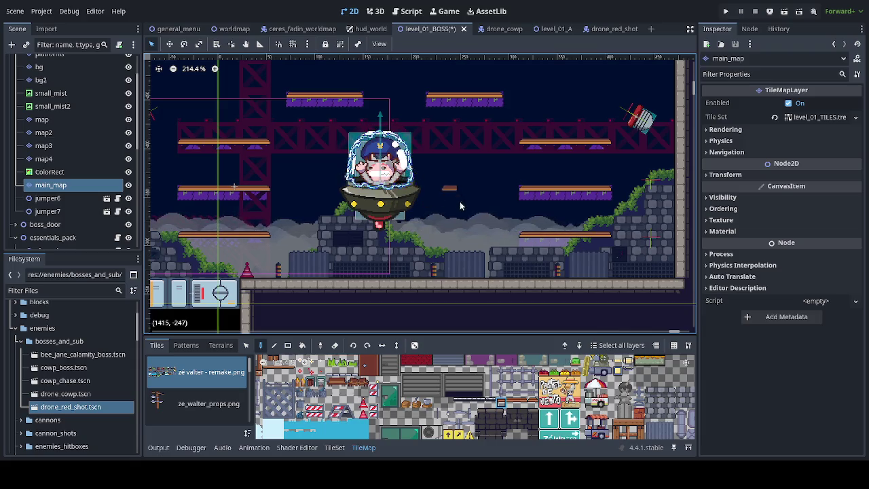
# - Toggle map4's visibility to compare its contents, then select map4 and show its Terrains panel
pyautogui.click(129, 158)
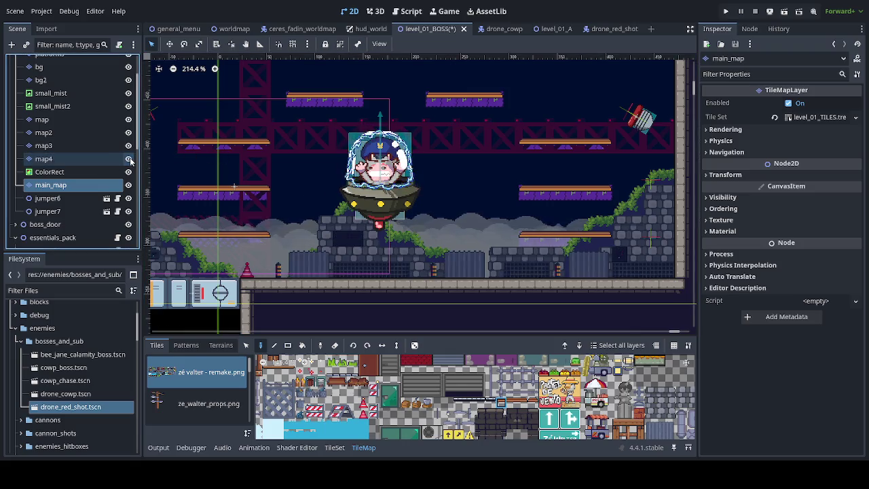
pyautogui.click(128, 159)
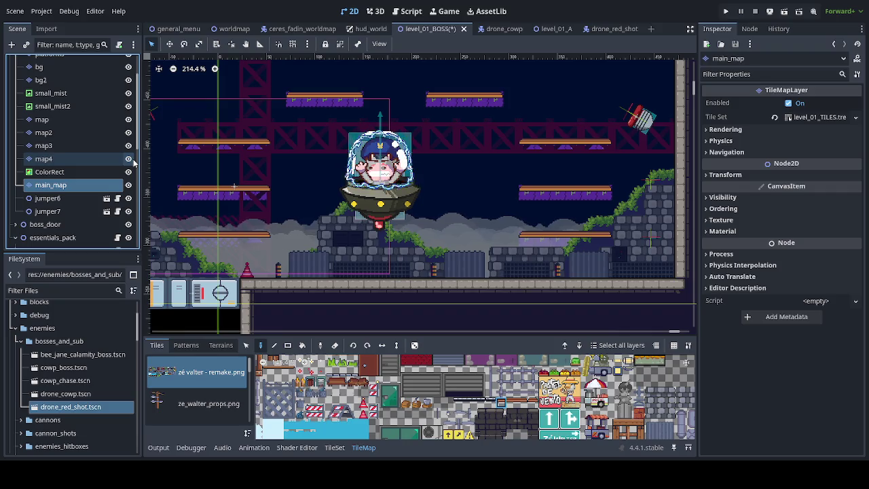
pyautogui.click(131, 159)
pyautogui.scroll(-5, 134, 163)
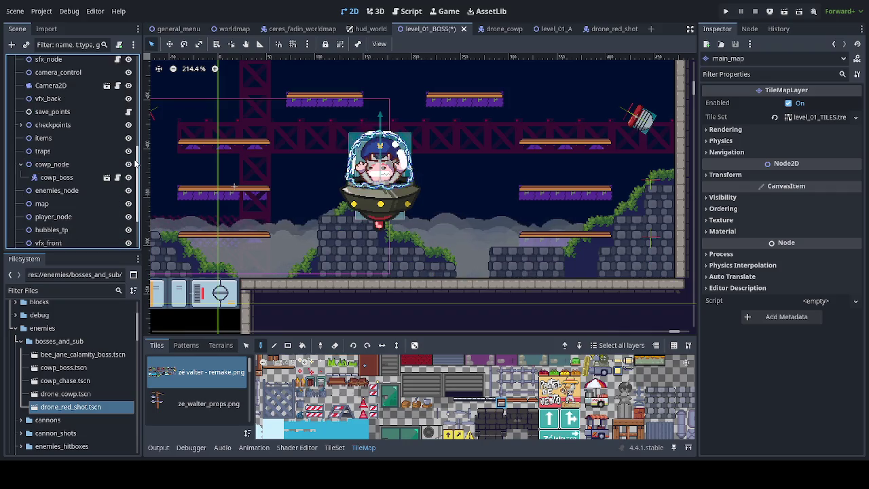
pyautogui.scroll(5, 136, 166)
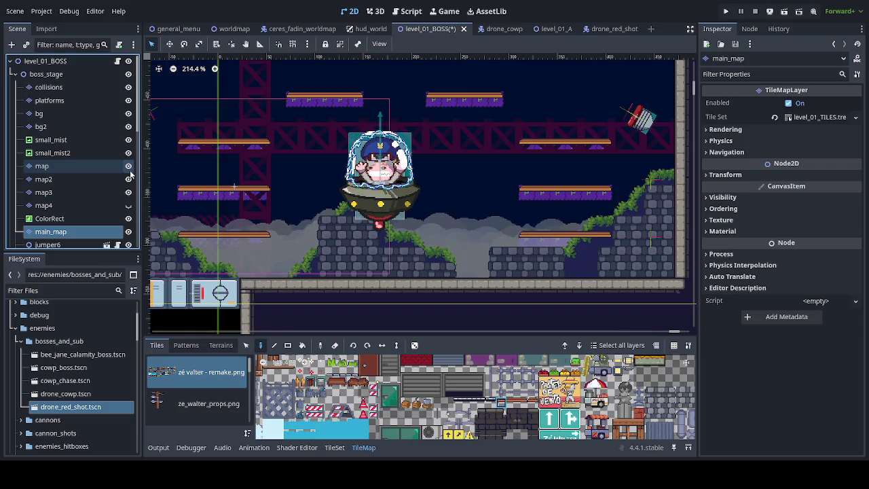
pyautogui.click(129, 206)
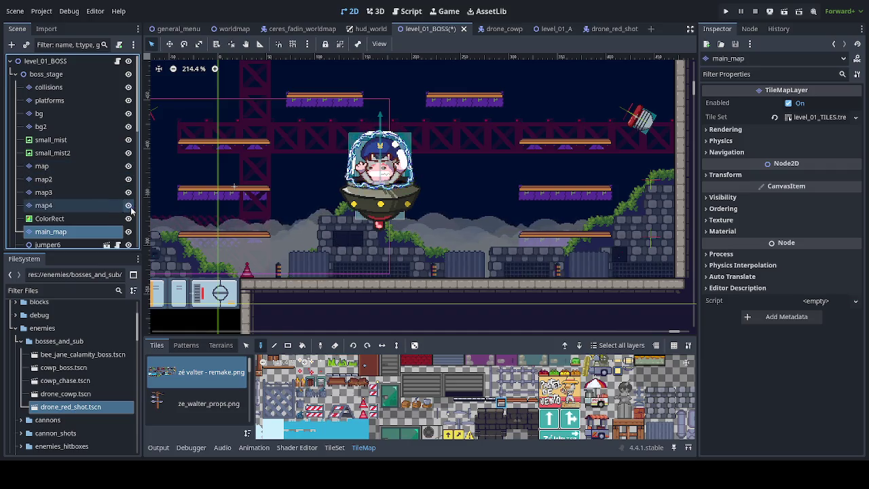
pyautogui.click(104, 207)
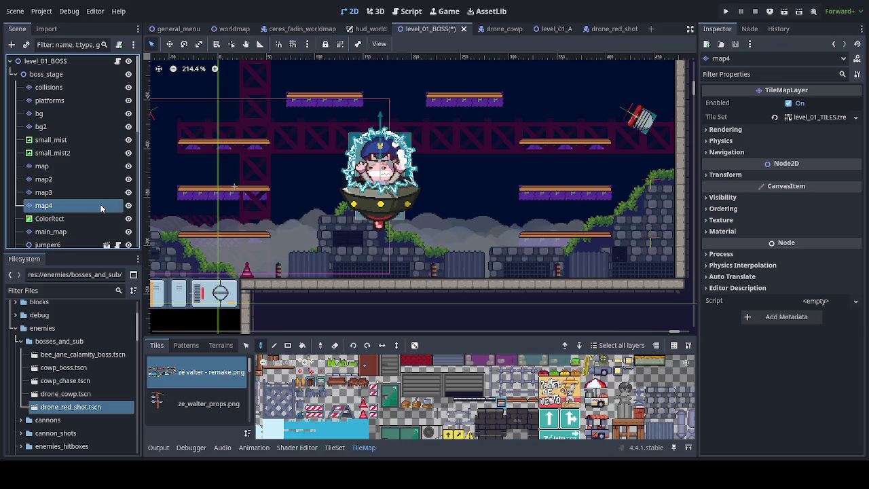
pyautogui.click(220, 345)
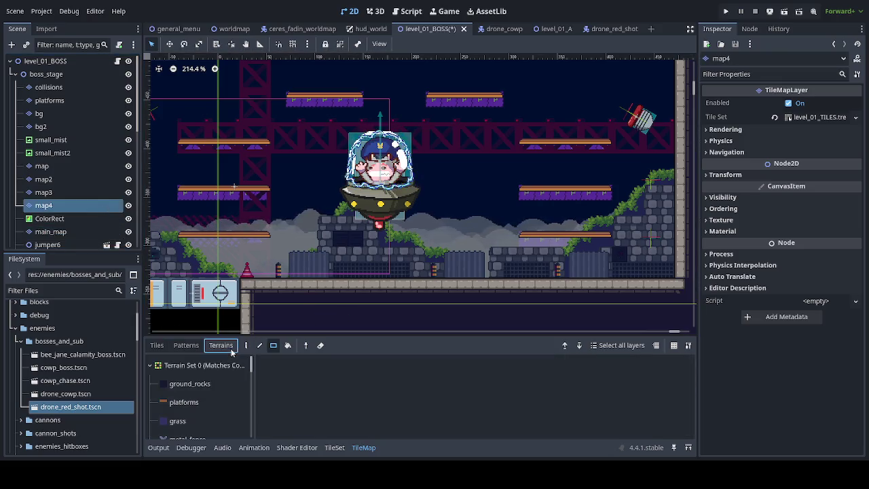
# - With the metal pipes 2 terrain, paint vertical pipe supports under the left and right platforms
pyautogui.scroll(-2, 211, 407)
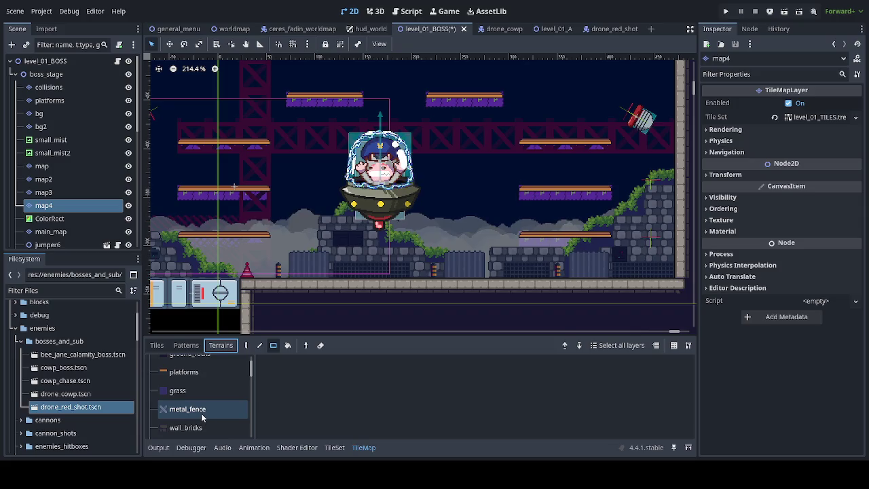
pyautogui.scroll(2, 204, 408)
pyautogui.scroll(-4, 207, 408)
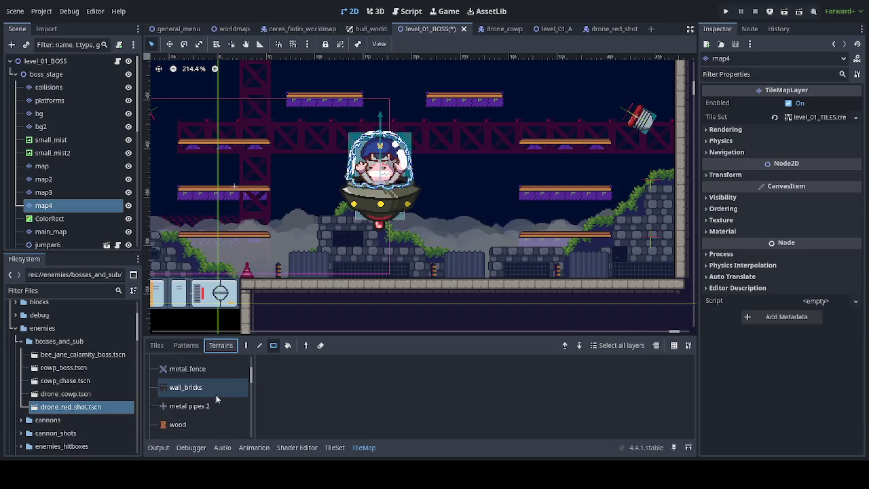
pyautogui.click(211, 406)
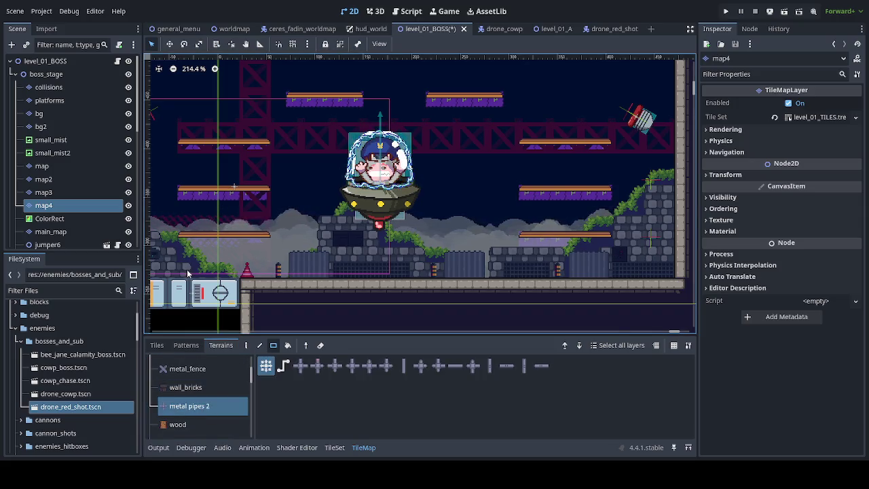
pyautogui.moveTo(211, 276); pyautogui.dragTo(279, 242)
pyautogui.click(245, 345)
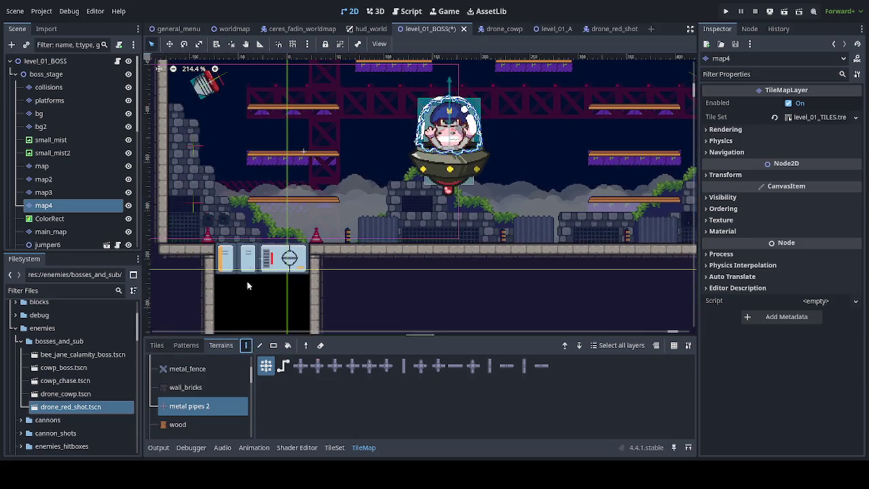
pyautogui.moveTo(256, 193); pyautogui.dragTo(256, 120)
pyautogui.moveTo(331, 238); pyautogui.dragTo(331, 121)
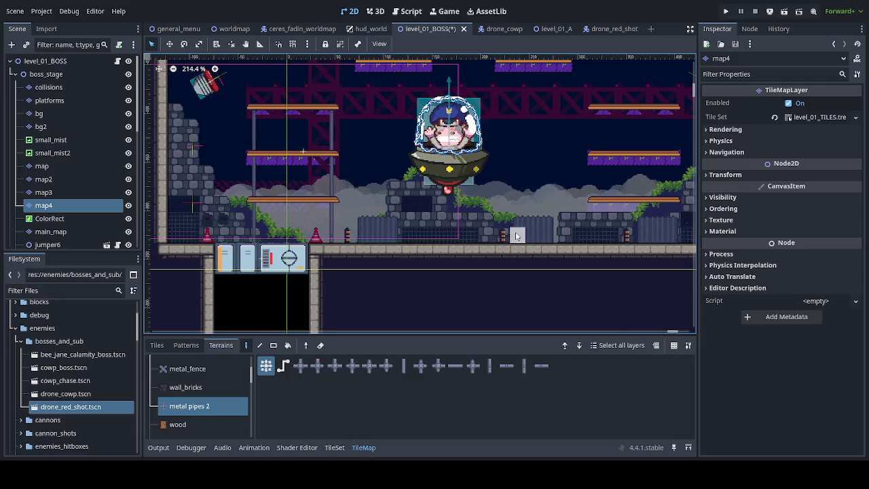
pyautogui.moveTo(533, 217); pyautogui.dragTo(368, 261)
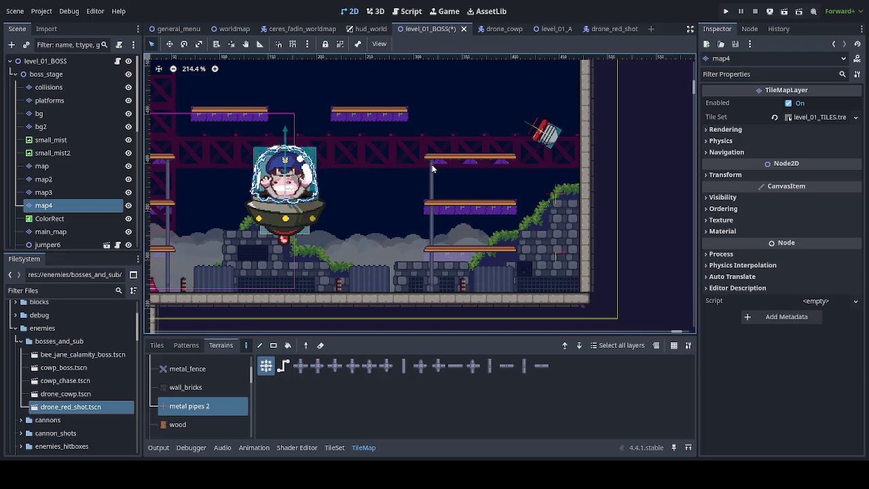
pyautogui.moveTo(509, 288); pyautogui.dragTo(506, 169)
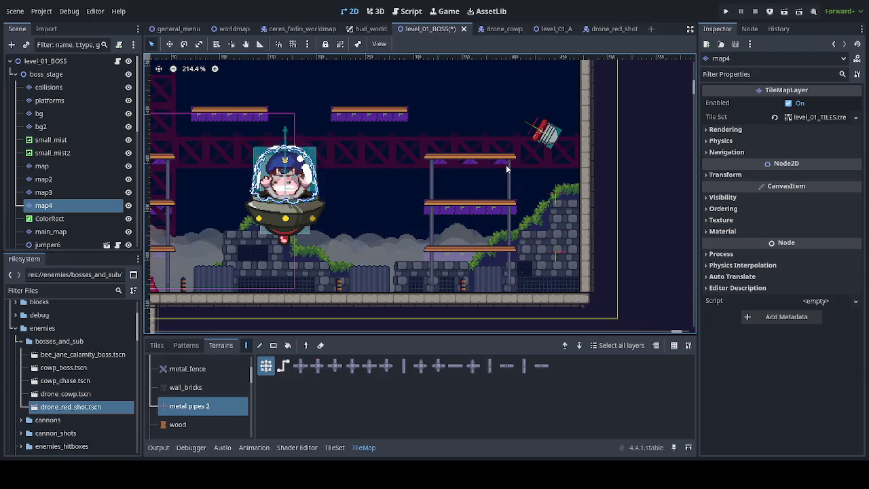
# - Hang the right and left upper platforms from the ceiling with two pipes each
pyautogui.moveTo(336, 114); pyautogui.dragTo(408, 234)
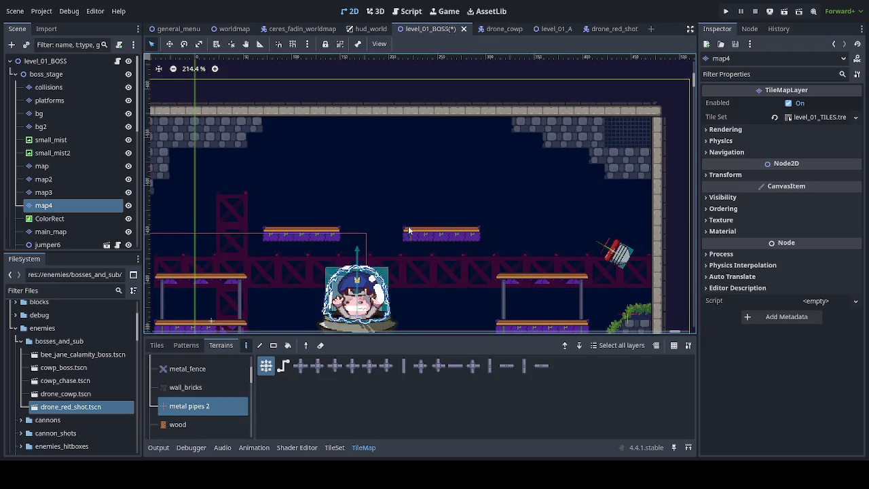
pyautogui.moveTo(413, 136); pyautogui.dragTo(411, 119)
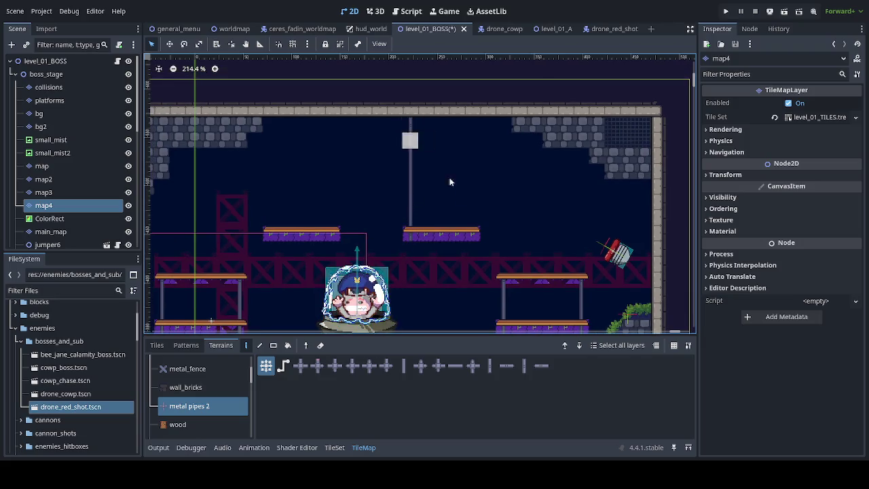
pyautogui.moveTo(473, 227); pyautogui.dragTo(467, 169)
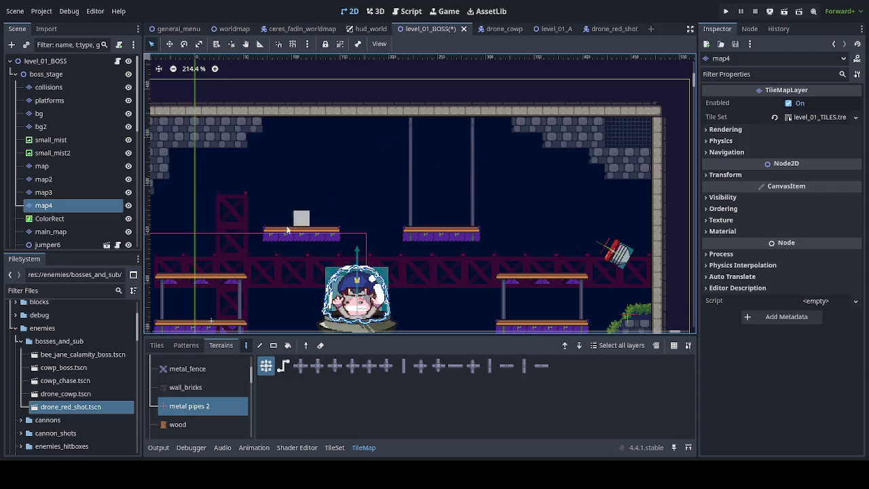
pyautogui.moveTo(271, 229); pyautogui.dragTo(271, 124)
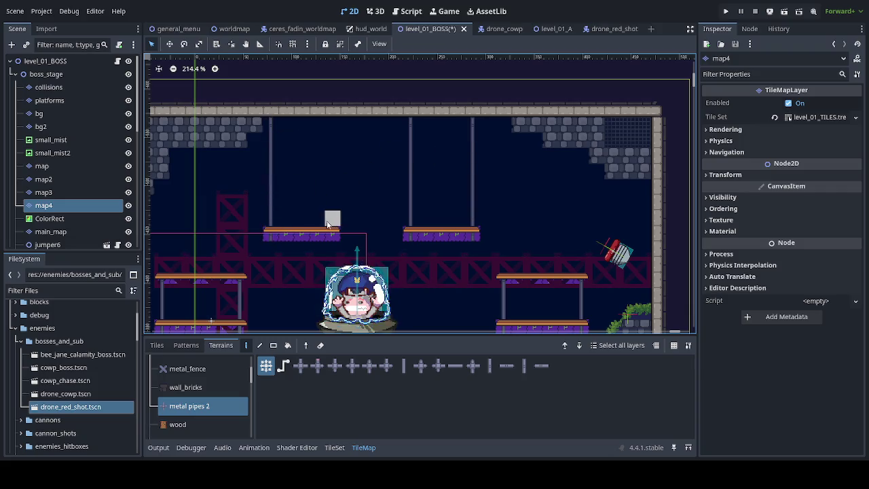
pyautogui.moveTo(333, 230); pyautogui.dragTo(333, 165)
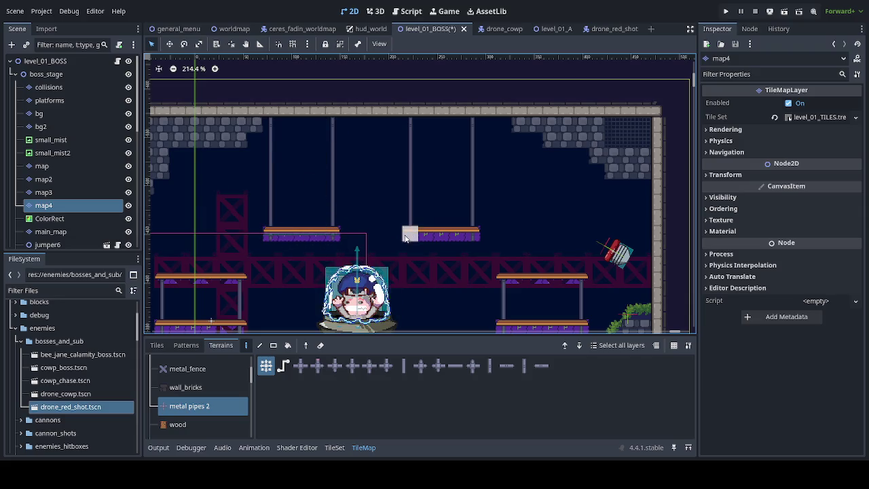
pyautogui.click(484, 244)
# - Repaint the pipe pieces under the middle platform of the right tower
pyautogui.moveTo(544, 274); pyautogui.dragTo(466, 191)
pyautogui.scroll(6, 467, 191)
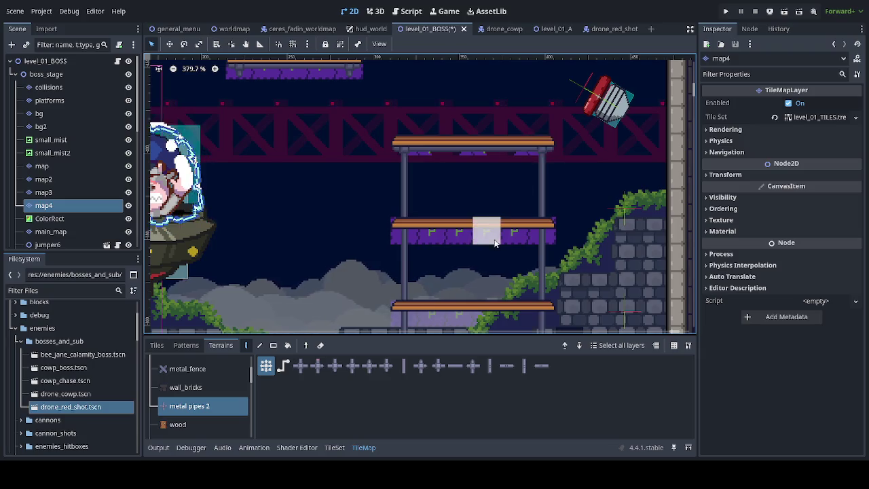
pyautogui.scroll(-3, 494, 236)
pyautogui.moveTo(403, 181)
pyautogui.mouseDown()
pyautogui.moveTo(425, 172)
pyautogui.moveTo(526, 174)
pyautogui.mouseUp()
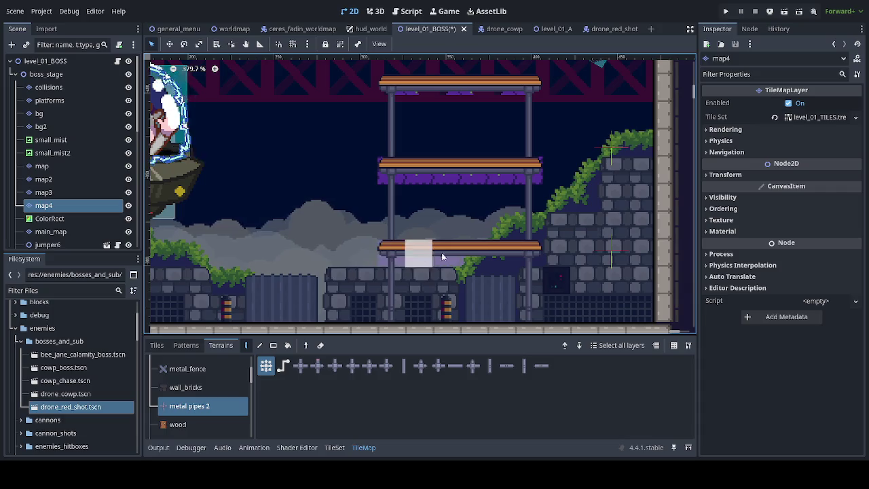
pyautogui.scroll(-4, 417, 249)
pyautogui.moveTo(356, 219)
pyautogui.mouseDown()
pyautogui.moveTo(364, 229)
pyautogui.moveTo(604, 270)
pyautogui.mouseUp()
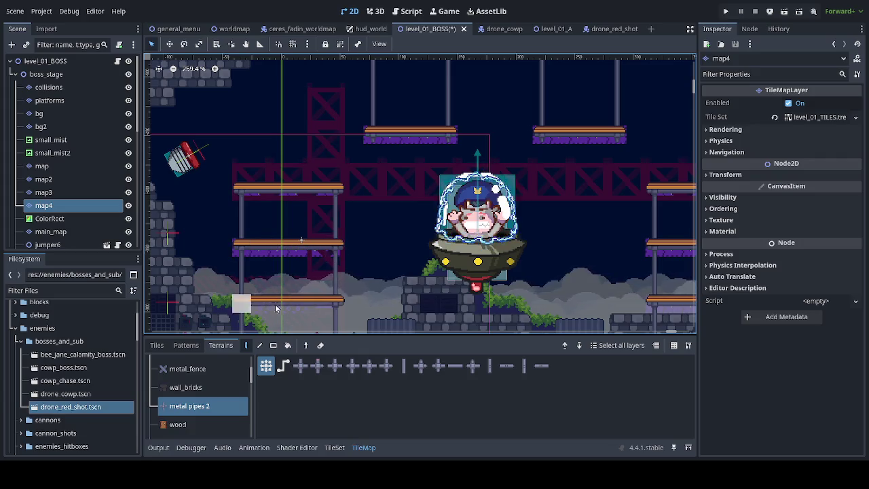
pyautogui.scroll(-2, 268, 307)
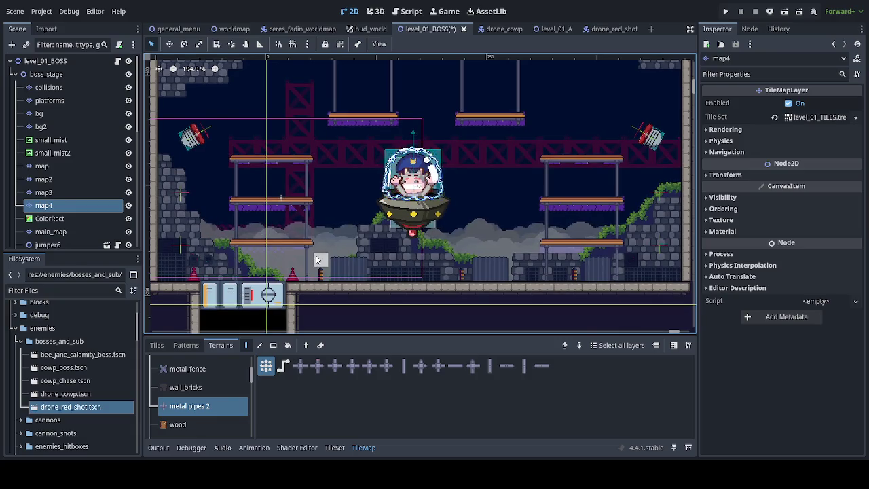
# - Hide the collisions and platforms layers and save the level scene
pyautogui.click(127, 100)
pyautogui.click(128, 87)
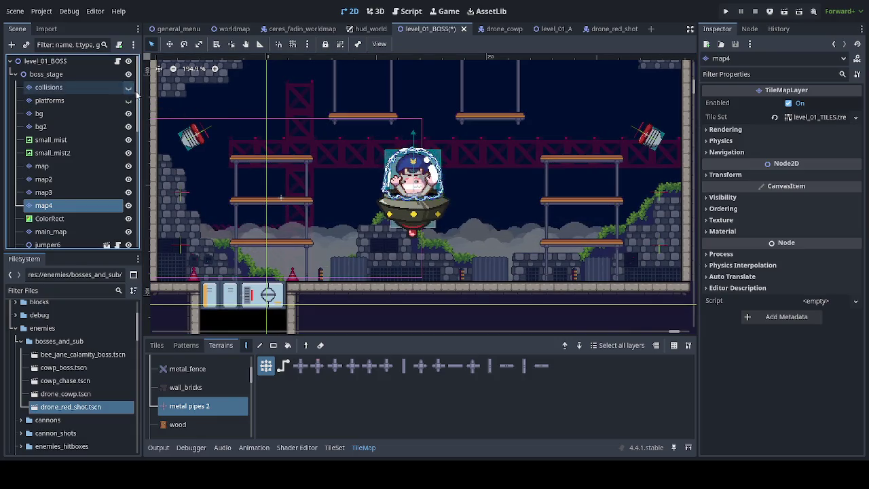
pyautogui.hotkey('ctrl', 's')
# - Paint a horizontal metal pipe mount from the wall to the right drone
pyautogui.scroll(-2, 315, 209)
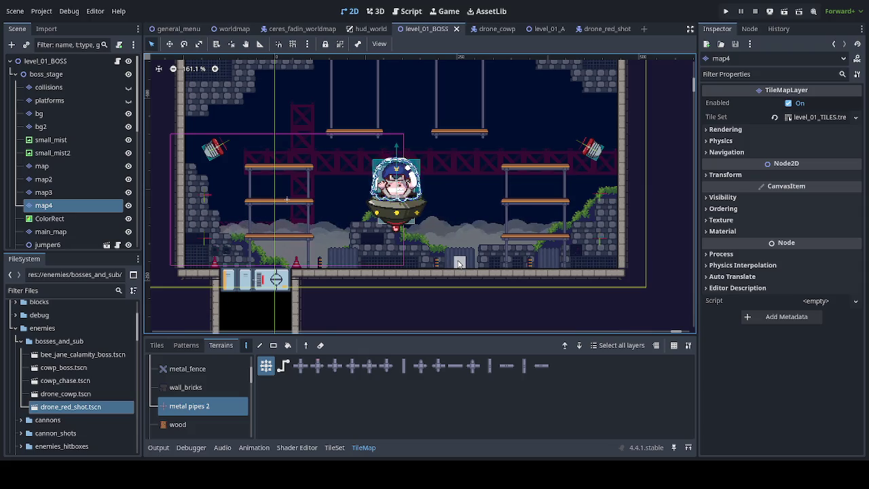
pyautogui.scroll(-3, 437, 216)
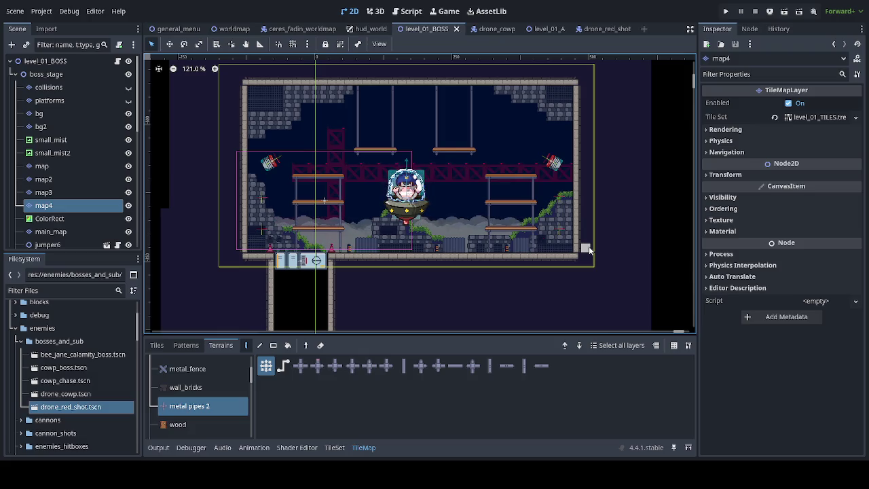
pyautogui.scroll(5, 594, 167)
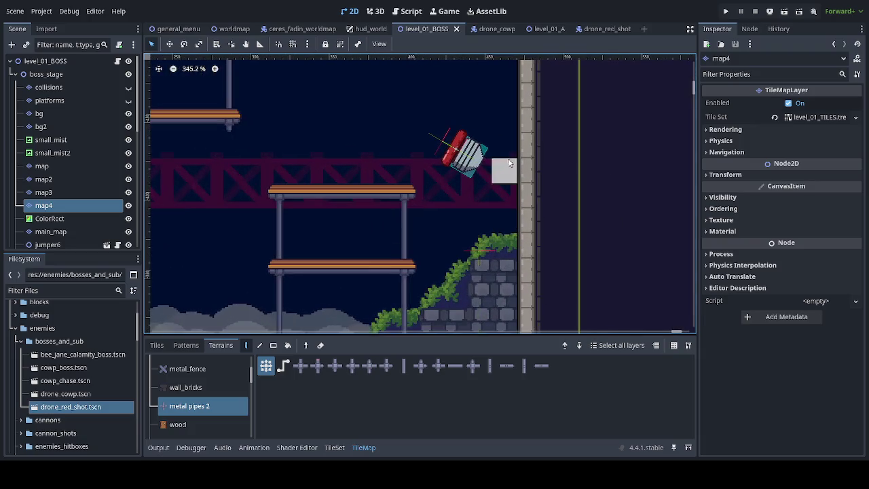
pyautogui.click(505, 147)
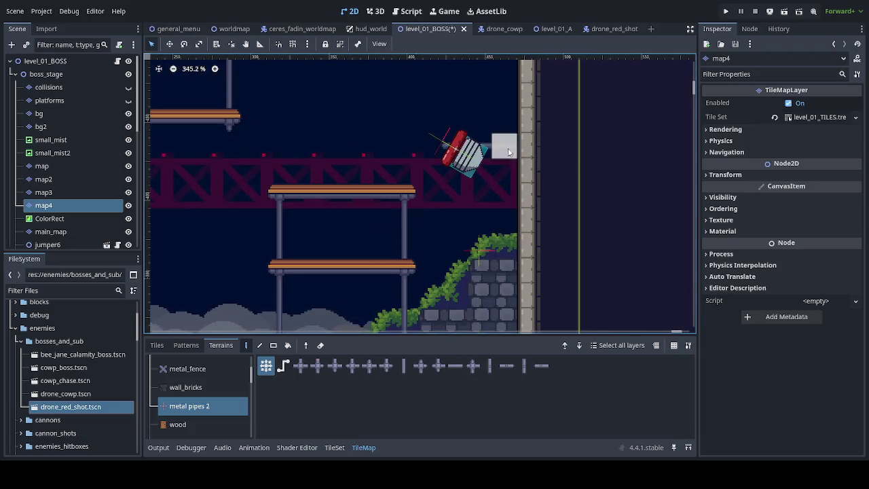
pyautogui.moveTo(464, 164); pyautogui.dragTo(510, 164)
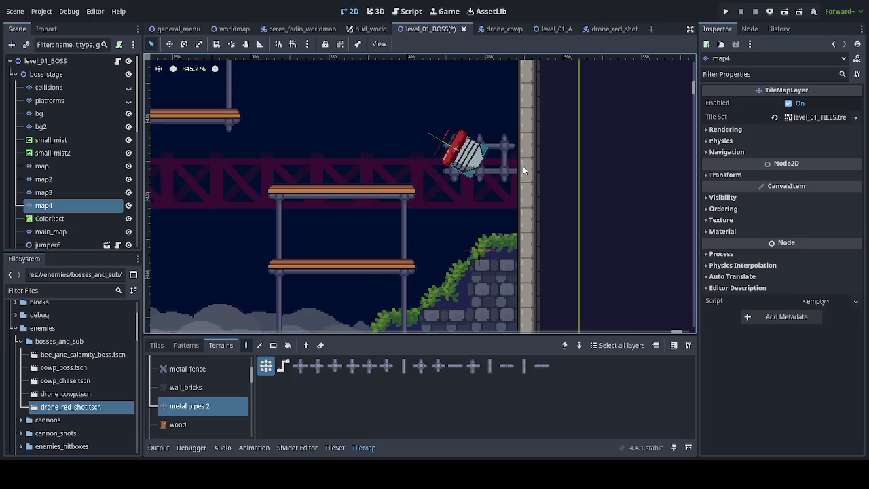
pyautogui.click(507, 155)
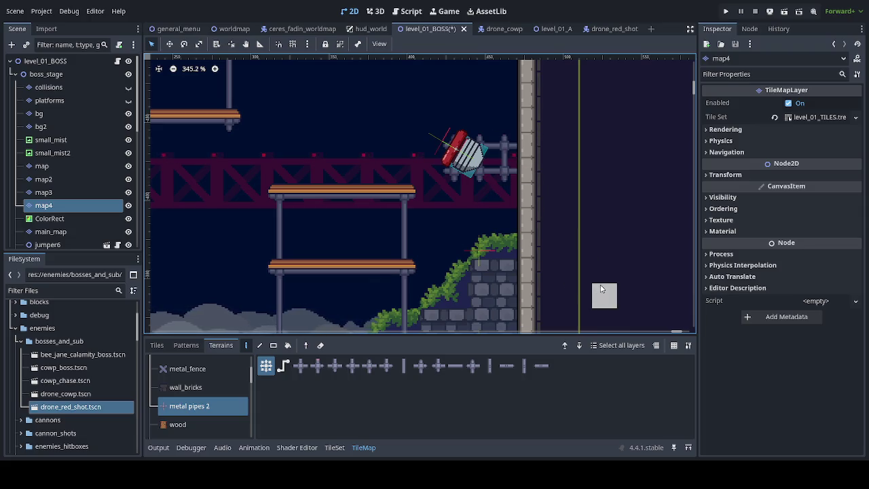
# - Paint a metal pipe mount between the left wall and its drone
pyautogui.scroll(-3, 200, 230)
pyautogui.hscroll(-5, 183, 234)
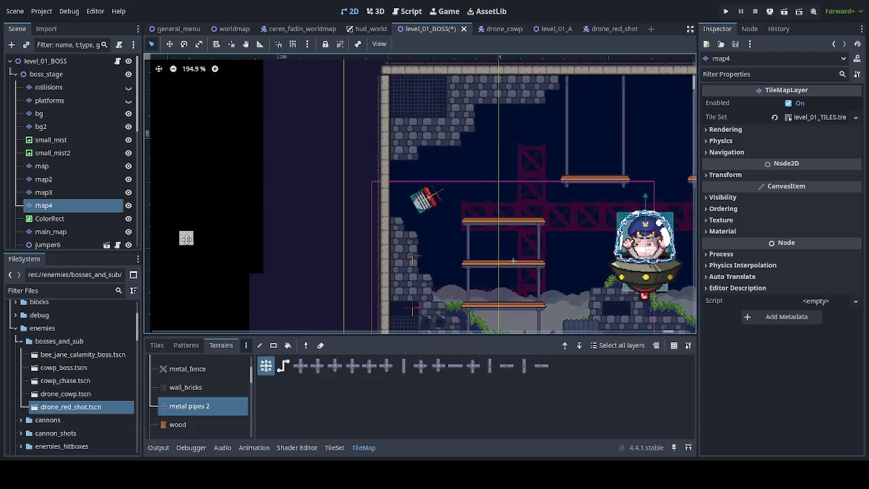
pyautogui.scroll(4, 353, 237)
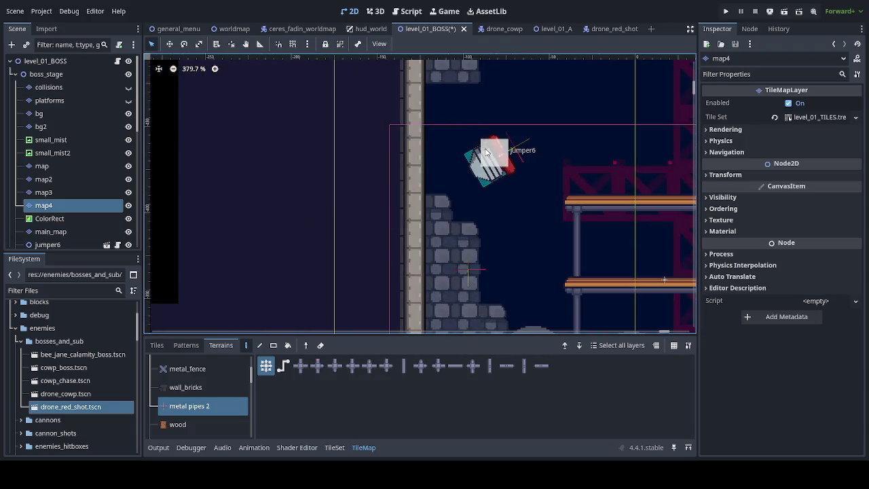
pyautogui.moveTo(439, 151)
pyautogui.mouseDown()
pyautogui.moveTo(496, 179)
pyautogui.moveTo(448, 180)
pyautogui.mouseUp()
# - Review the level and save the level_01_BOSS scene
pyautogui.scroll(-4, 465, 260)
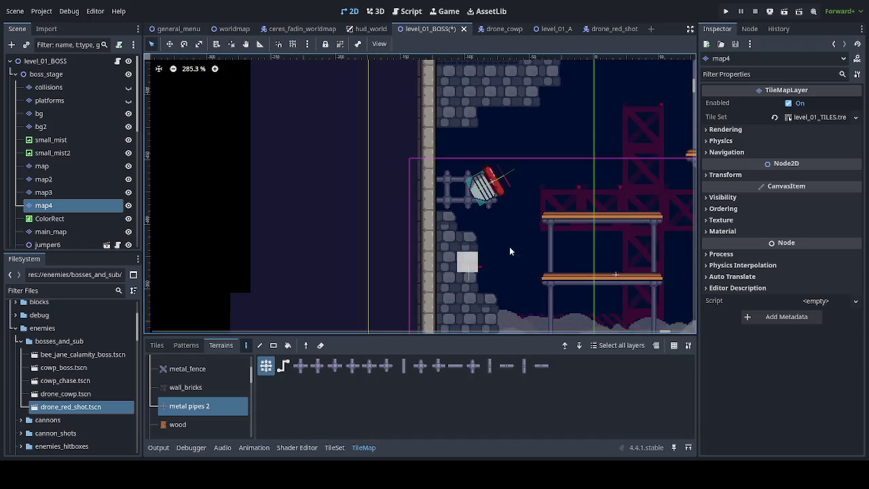
pyautogui.hscroll(4, 295, 237)
pyautogui.scroll(-2, 351, 253)
pyautogui.hscroll(3, 349, 252)
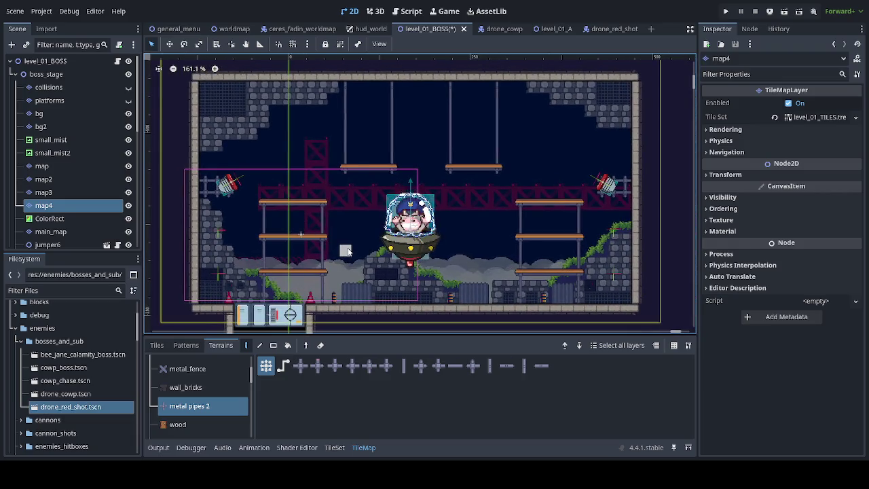
pyautogui.scroll(-1, 349, 251)
pyautogui.hotkey('ctrl', 's')
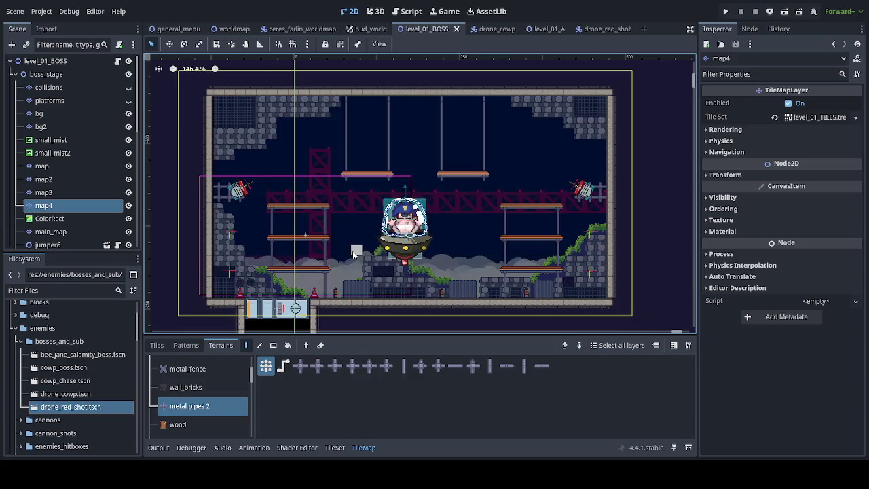
pyautogui.hscroll(3, 343, 255)
pyautogui.scroll(-1, 343, 255)
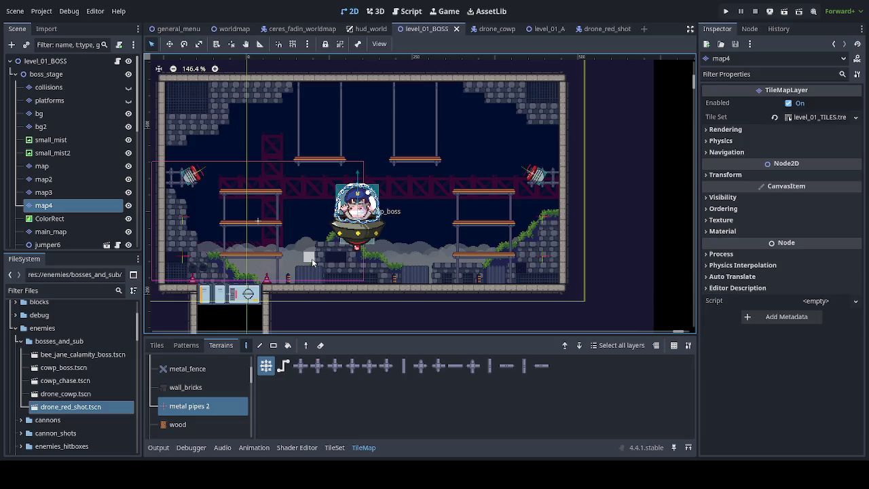
pyautogui.hotkey('ctrl', 's')
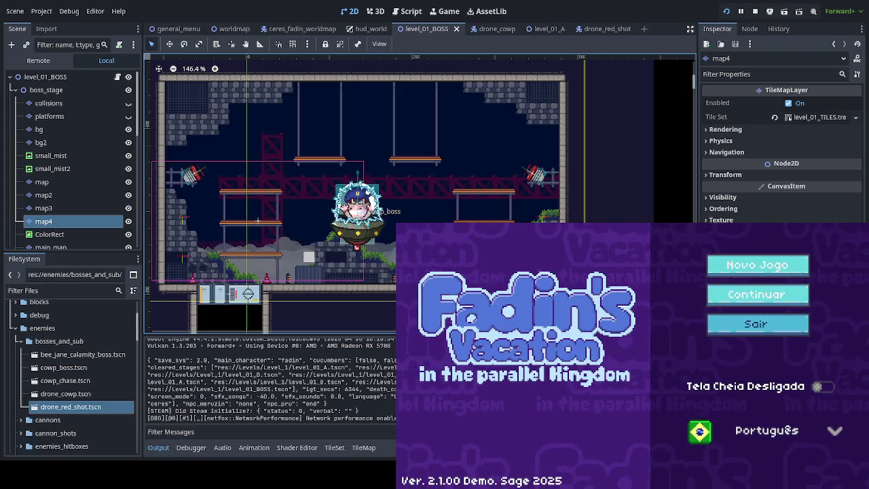
# - Continue the saved game, enter the Boilícia - Da Polícia stage and play on the new platforms
pyautogui.press('Return')
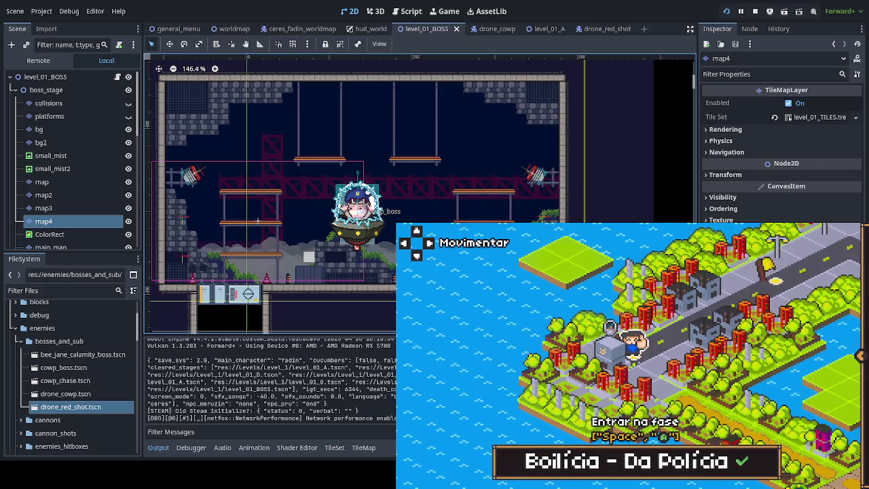
pyautogui.press('space')
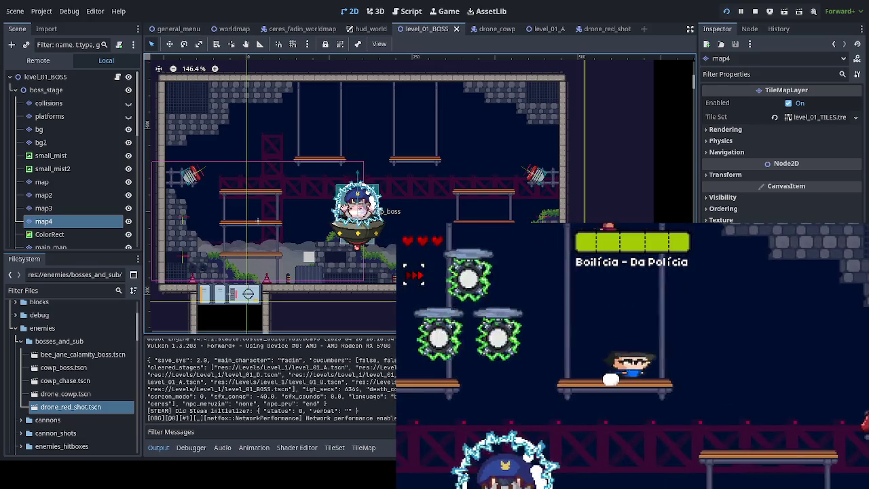
pyautogui.press('Left')
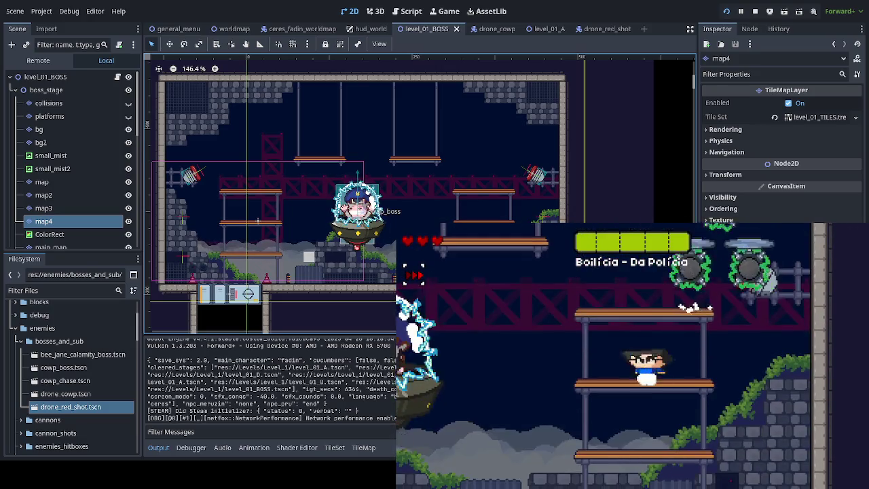
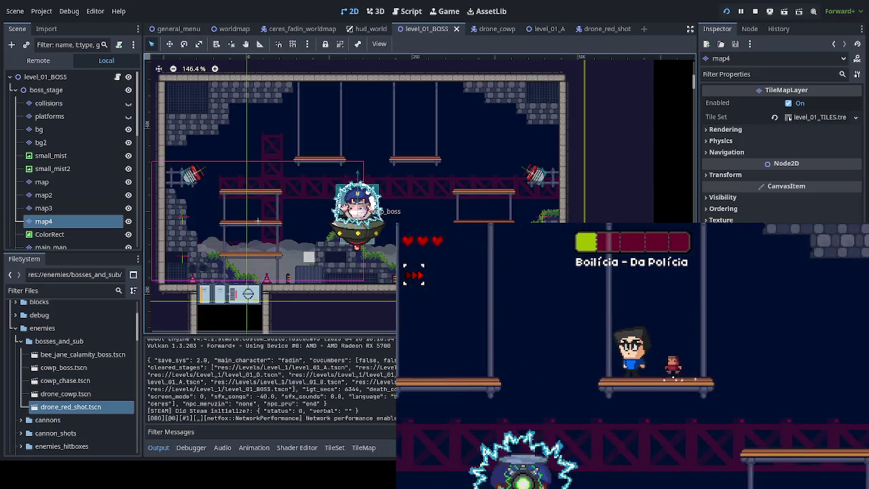
# - Dodge the drones across the arena platforms and shoot down the Boilícia police boss
pyautogui.press('Right')
pyautogui.press('Left')
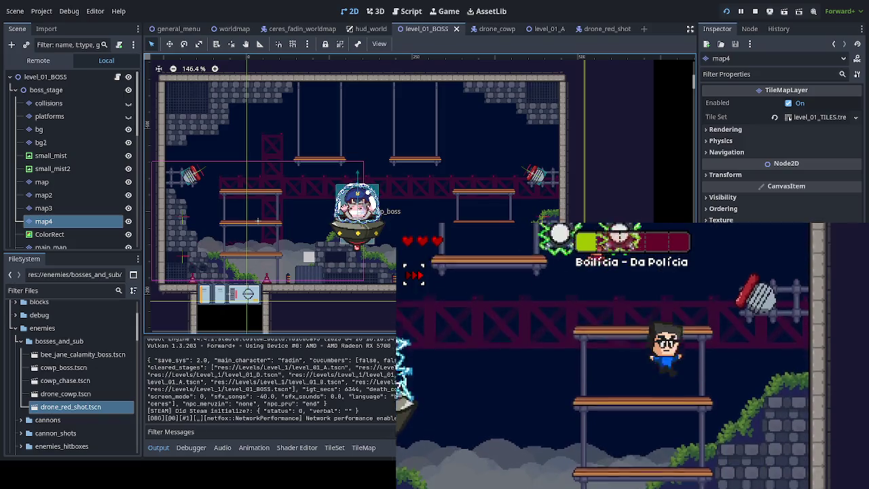
pyautogui.press('Right')
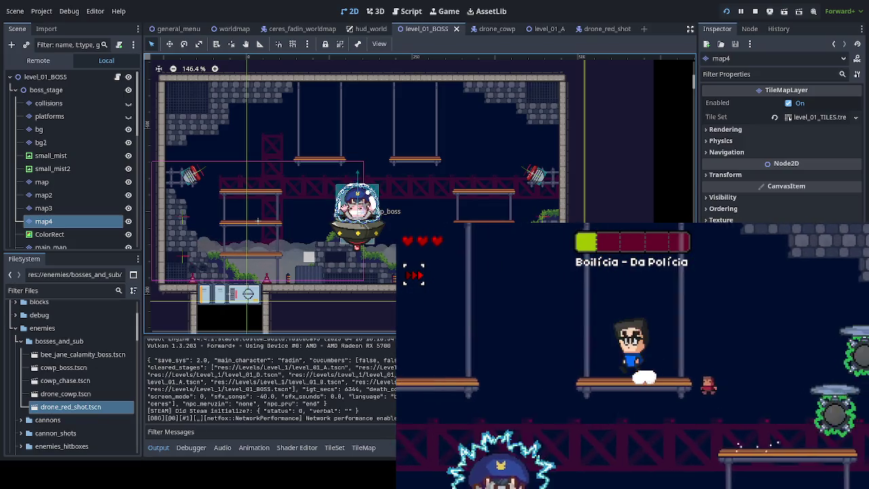
pyautogui.press('Left')
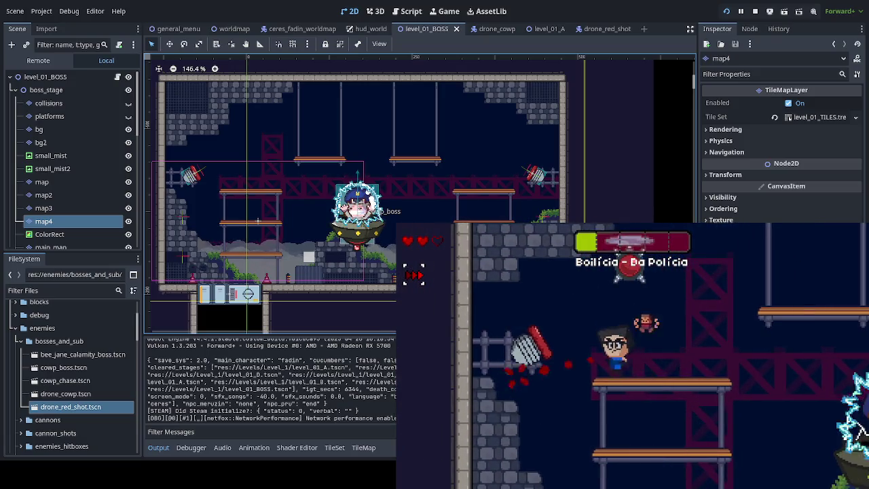
pyautogui.press('Right')
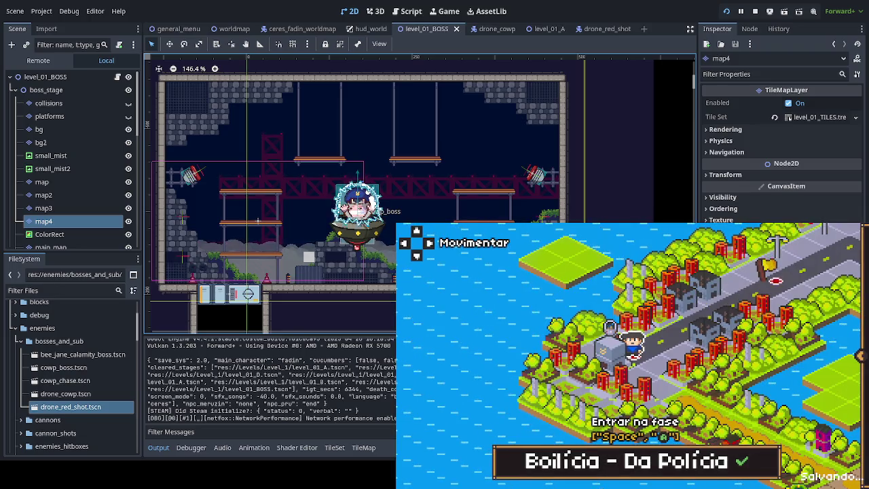
# - Walk right on the world map to the Floresta Abelhuda 1 stage
pyautogui.press('Right')
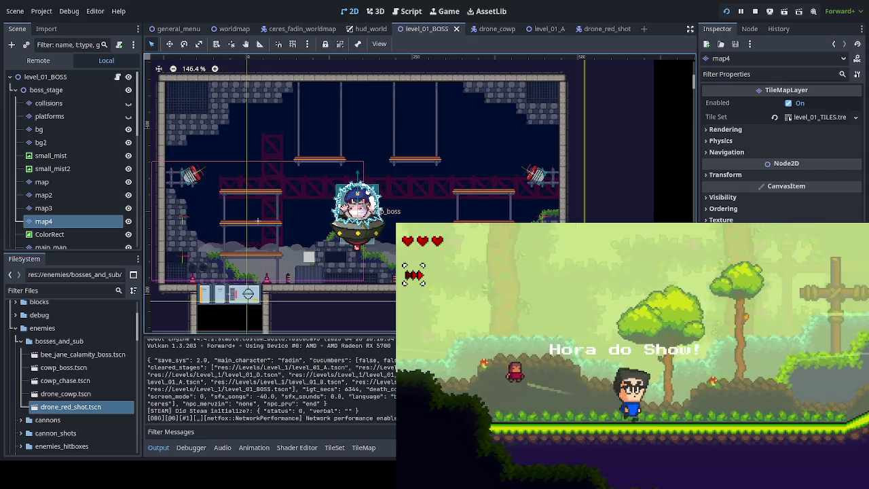
# - Run and jump right through Floresta Abelhuda 1 up the slopes until reaching the spike pit
pyautogui.press('space')
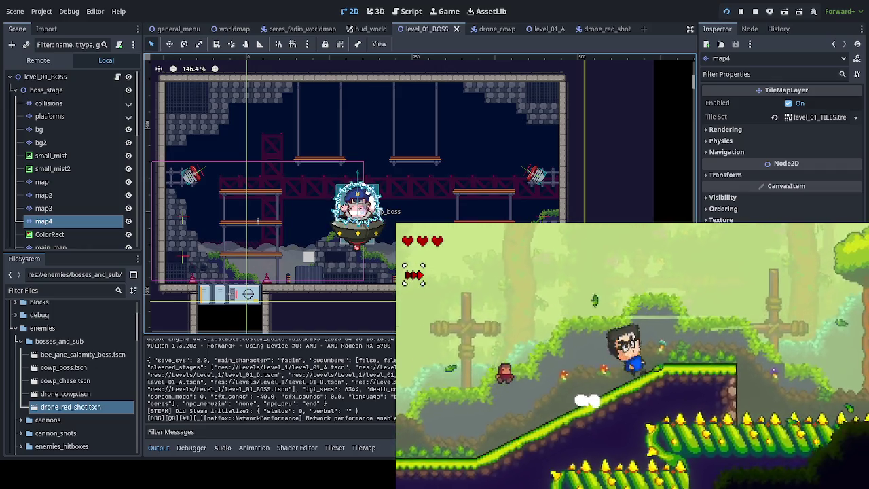
pyautogui.press('Right')
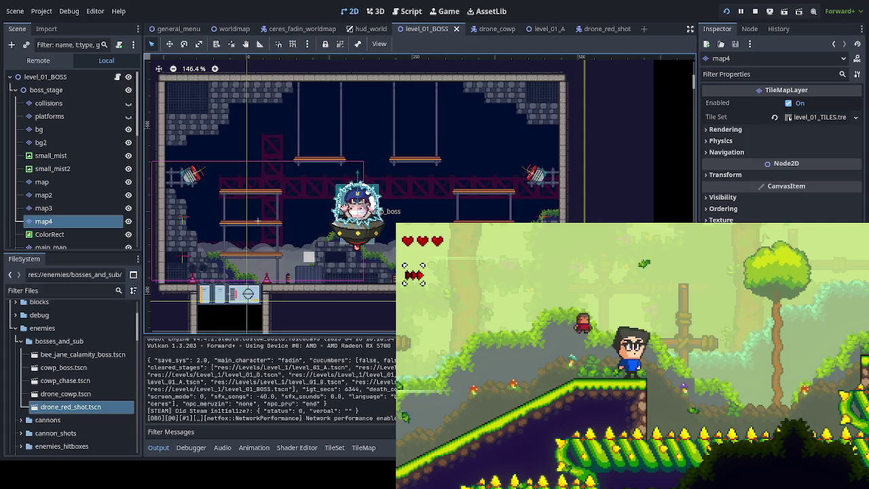
pyautogui.press('Right')
pyautogui.press('space')
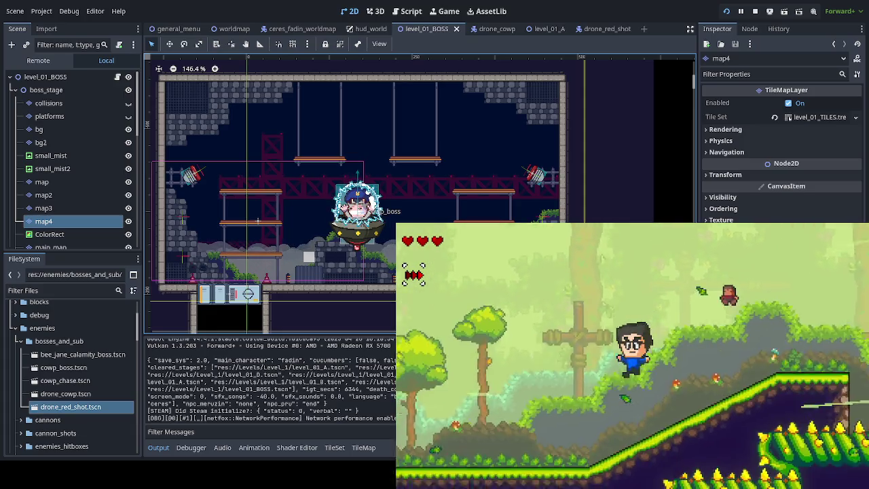
pyautogui.press('Right')
pyautogui.press('Right')
pyautogui.press('Right')
pyautogui.press('space')
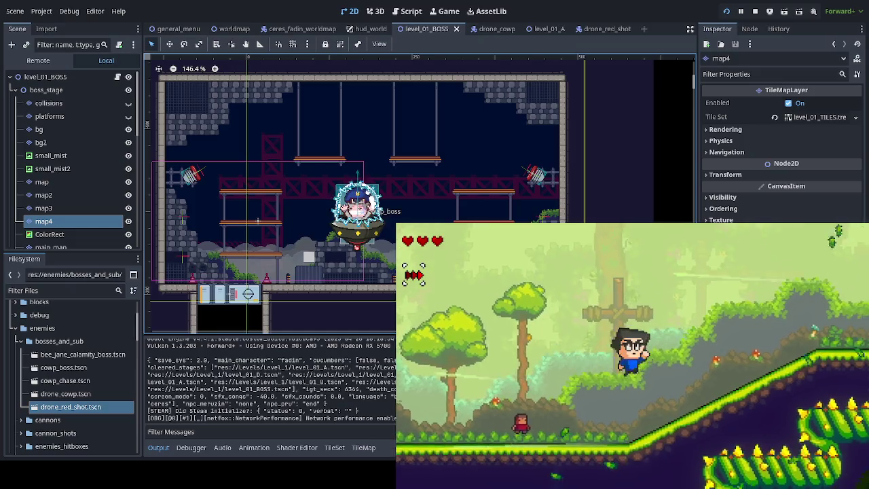
pyautogui.press('Right')
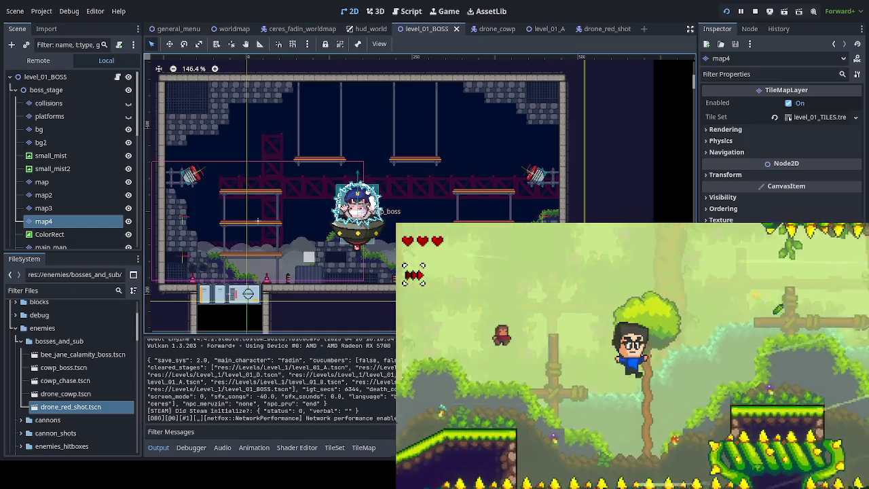
pyautogui.press('Right')
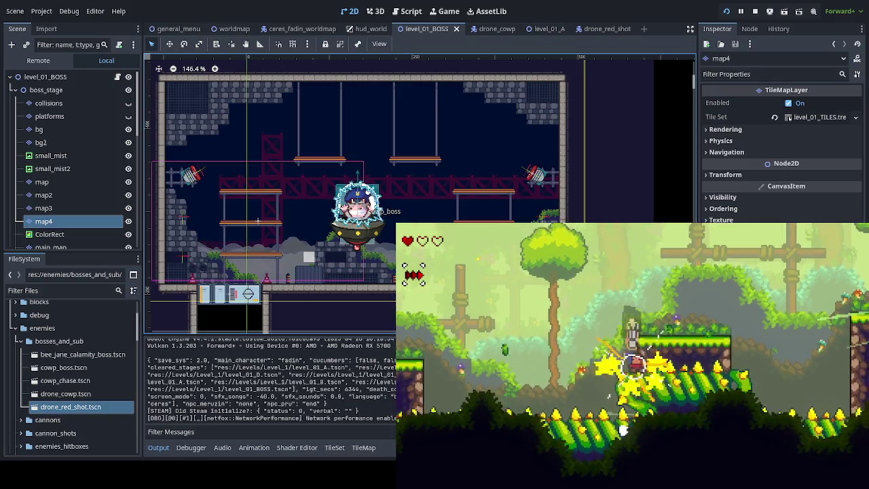
pyautogui.press('Right')
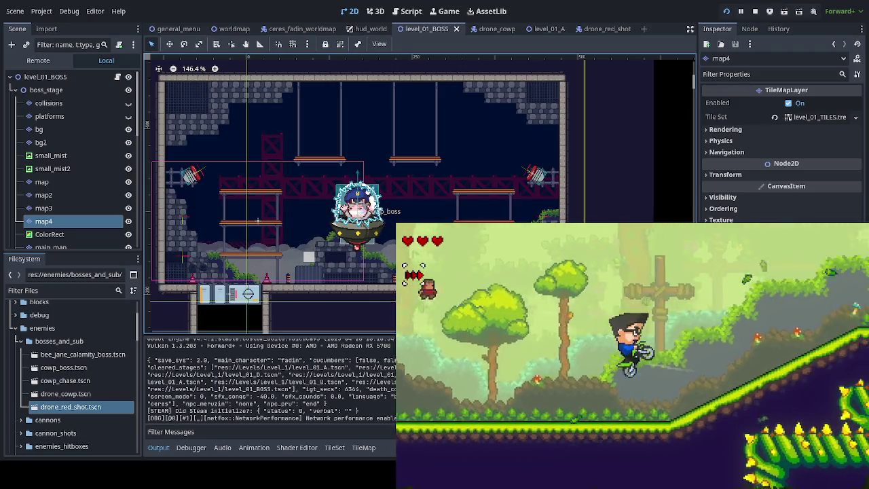
# - Ride right across the grass platforms, then stop the test run with F8
pyautogui.press('Right')
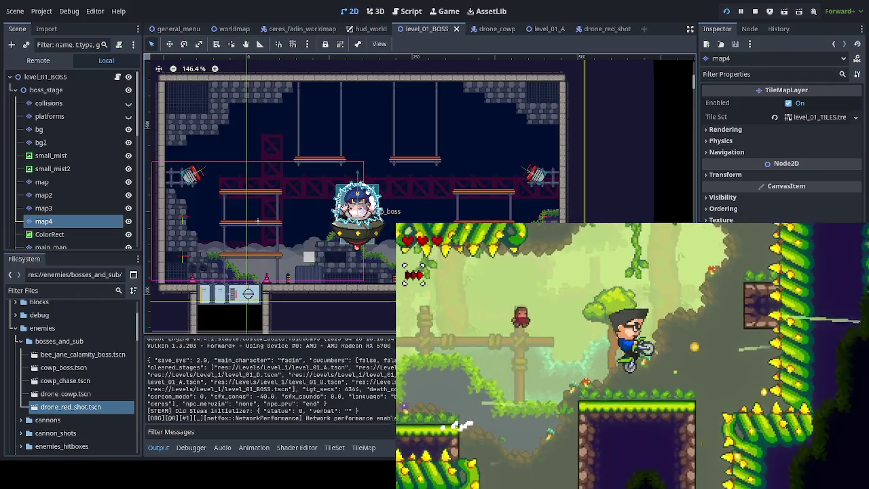
pyautogui.press('Right')
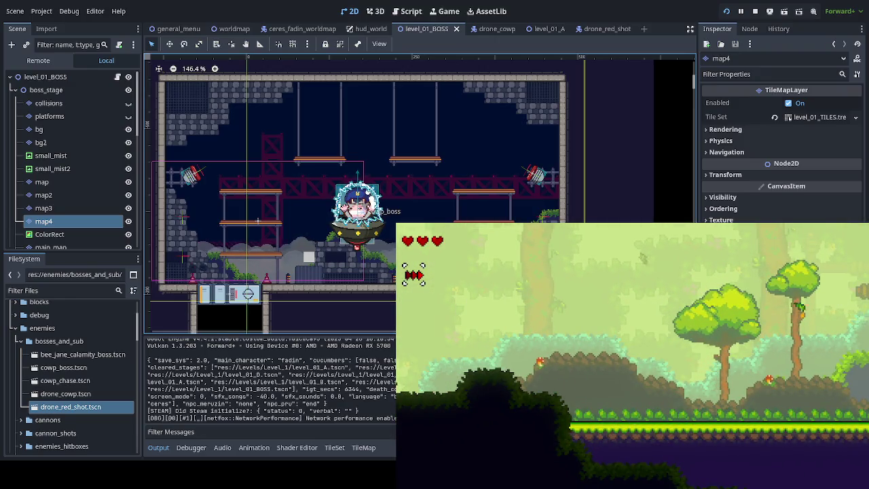
pyautogui.press('F8')
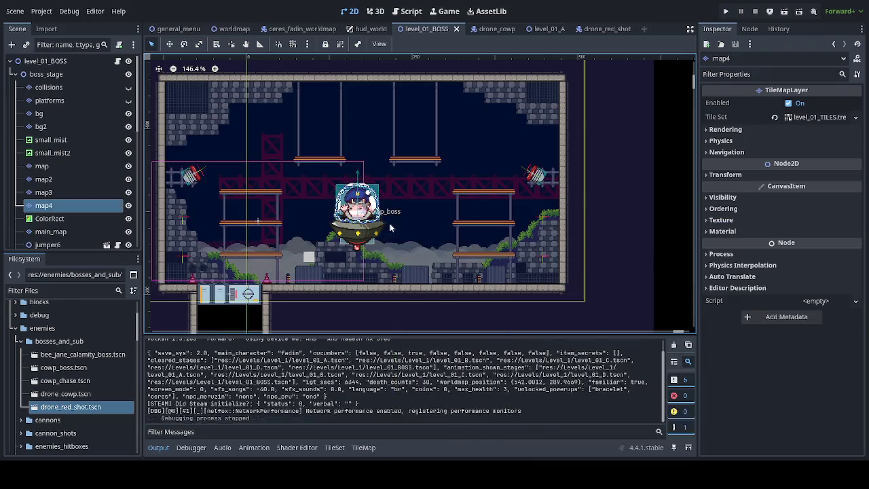
# - Close the level_01_BOSS, drone_cowp, level_01_A and drone_red_shot scene tabs
pyautogui.click(455, 29)
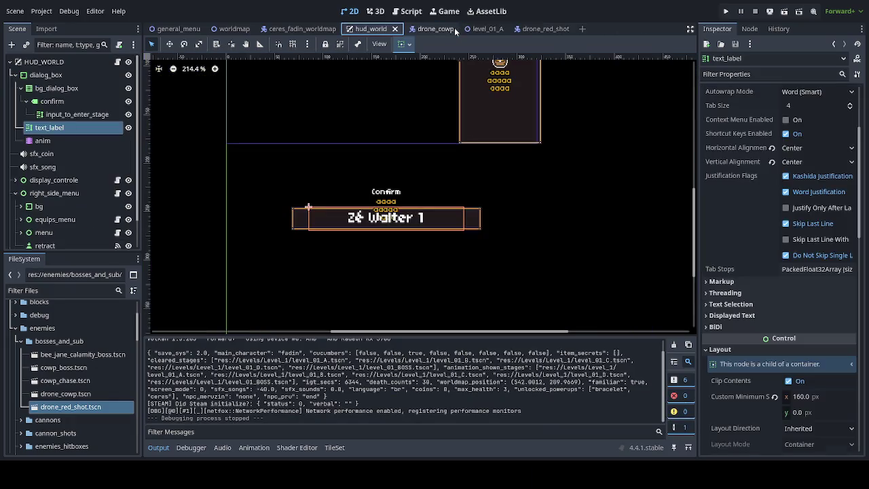
pyautogui.click(436, 27)
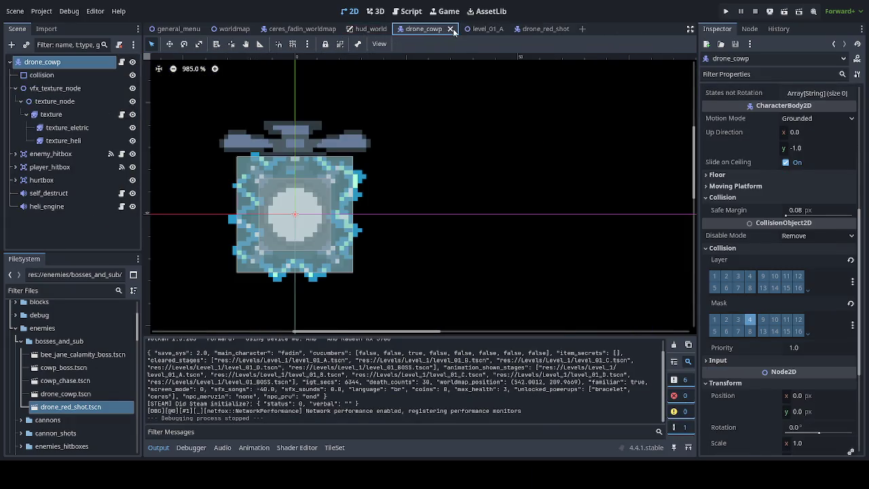
pyautogui.click(453, 29)
pyautogui.click(442, 30)
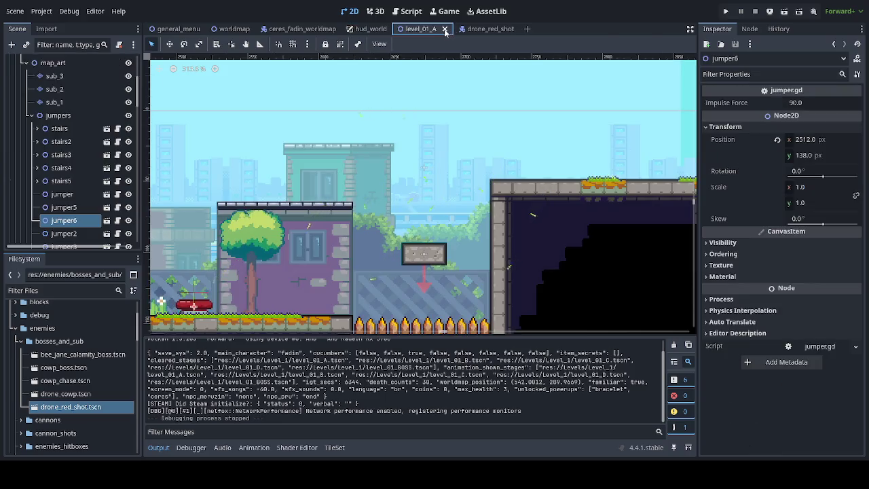
pyautogui.click(444, 29)
pyautogui.click(438, 27)
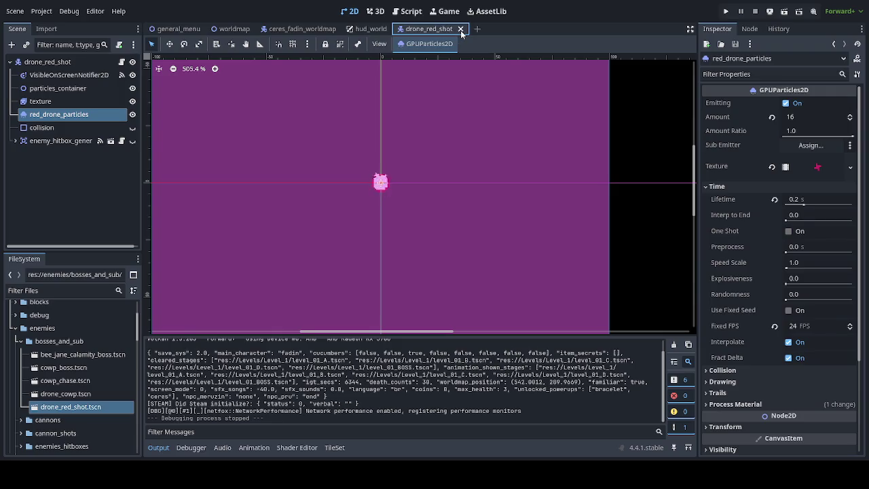
pyautogui.click(460, 30)
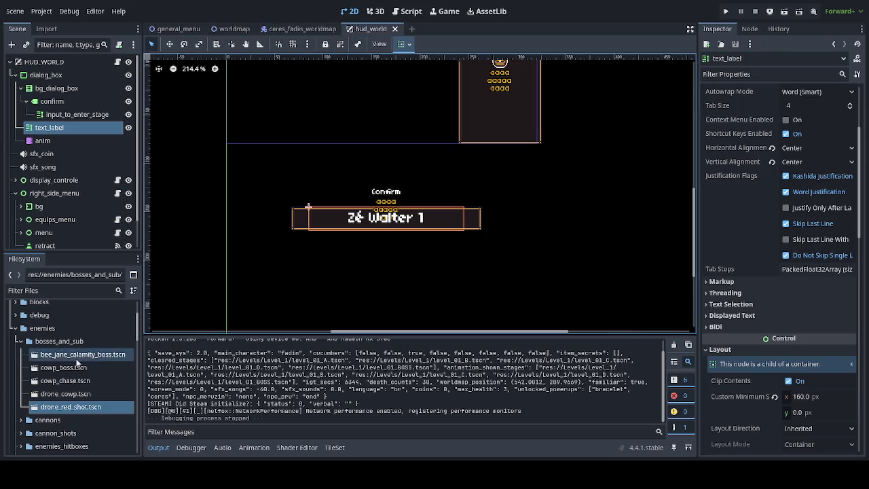
# - Open Levels/Level_2/level_02_A.tscn from the FileSystem dock
pyautogui.click(15, 328)
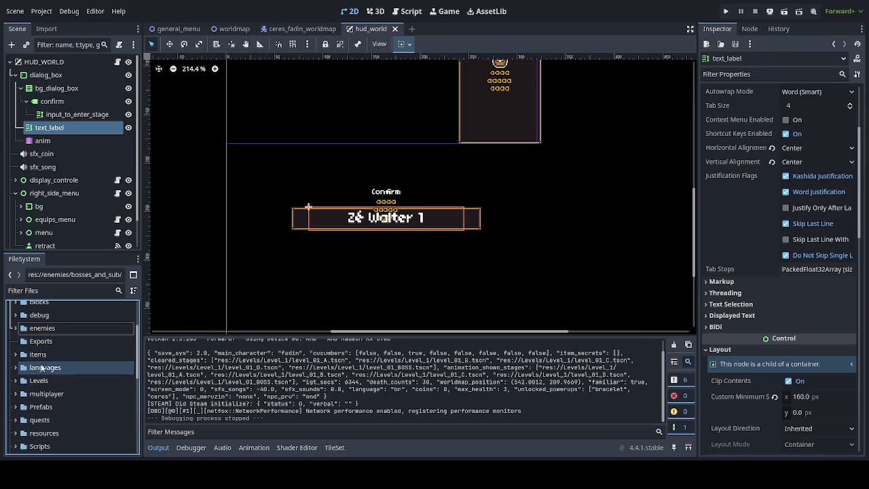
pyautogui.click(14, 381)
pyautogui.scroll(-2, 111, 418)
pyautogui.doubleClick(113, 382)
pyautogui.scroll(-3, 117, 401)
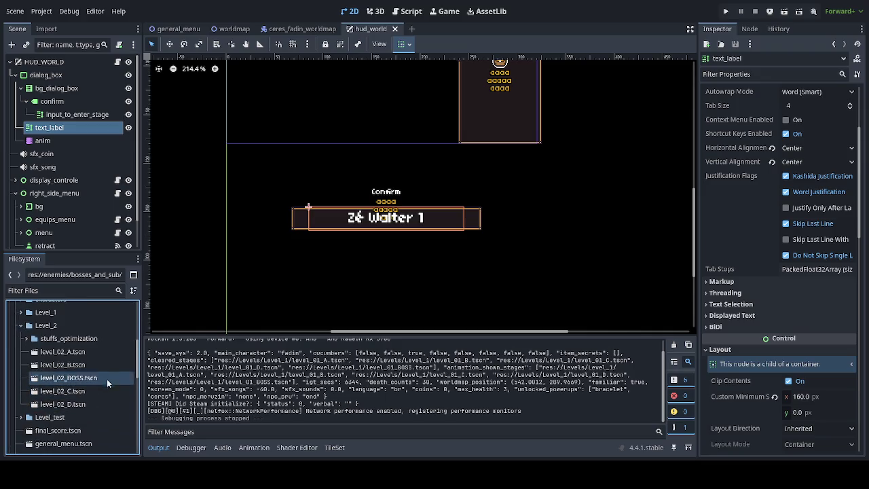
pyautogui.click(77, 353)
pyautogui.doubleClick(84, 354)
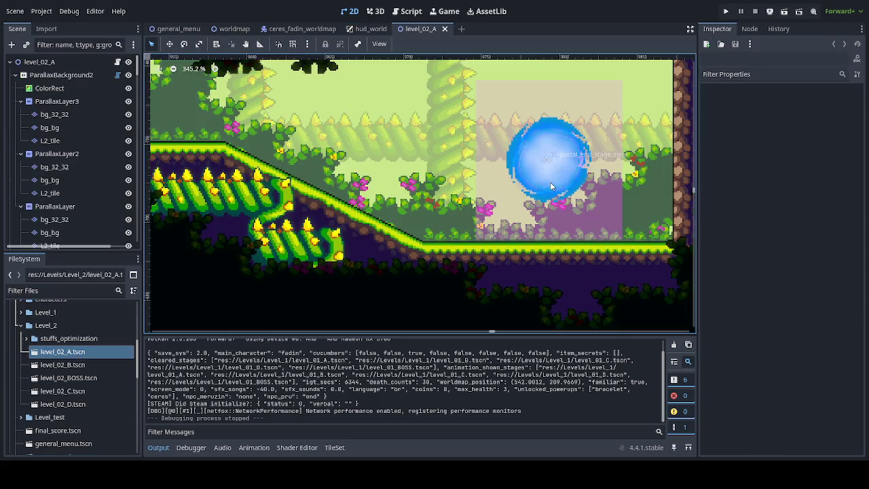
pyautogui.scroll(-4, 516, 205)
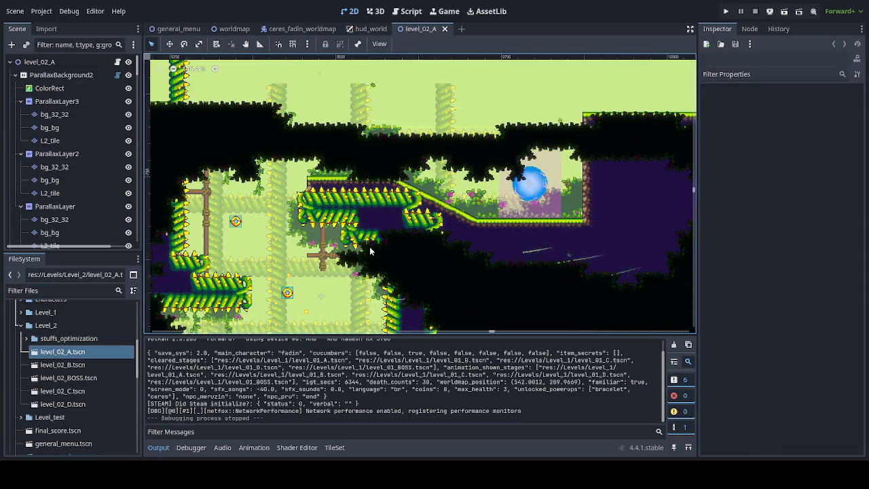
pyautogui.scroll(3, 377, 204)
pyautogui.moveTo(378, 174)
pyautogui.mouseDown()
pyautogui.moveTo(404, 93)
pyautogui.moveTo(339, 300)
pyautogui.moveTo(442, 305)
pyautogui.moveTo(558, 346)
pyautogui.mouseUp()
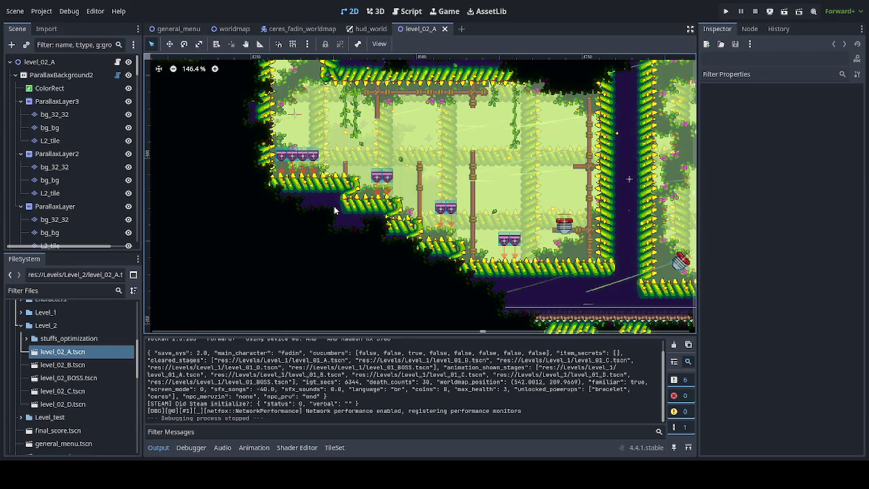
pyautogui.scroll(-2, 289, 193)
pyautogui.scroll(-1, 289, 193)
pyautogui.moveTo(237, 233)
pyautogui.mouseDown()
pyautogui.moveTo(469, 184)
pyautogui.moveTo(404, 144)
pyautogui.moveTo(401, 173)
pyautogui.moveTo(617, 229)
pyautogui.moveTo(697, 268)
pyautogui.mouseUp()
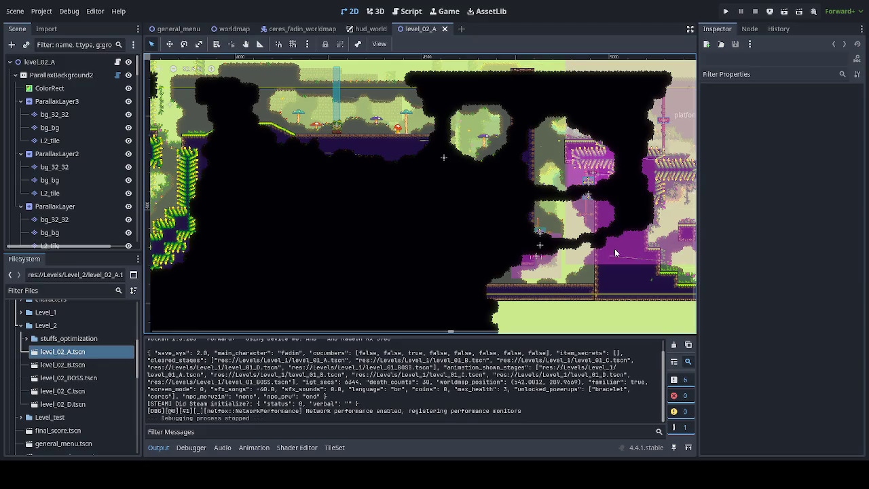
pyautogui.moveTo(334, 248); pyautogui.dragTo(691, 240)
pyautogui.moveTo(177, 238)
pyautogui.mouseDown()
pyautogui.moveTo(543, 230)
pyautogui.moveTo(689, 217)
pyautogui.moveTo(224, 204)
pyautogui.moveTo(304, 190)
pyautogui.moveTo(585, 205)
pyautogui.moveTo(422, 227)
pyautogui.moveTo(238, 232)
pyautogui.moveTo(216, 242)
pyautogui.mouseUp()
pyautogui.scroll(3, 573, 252)
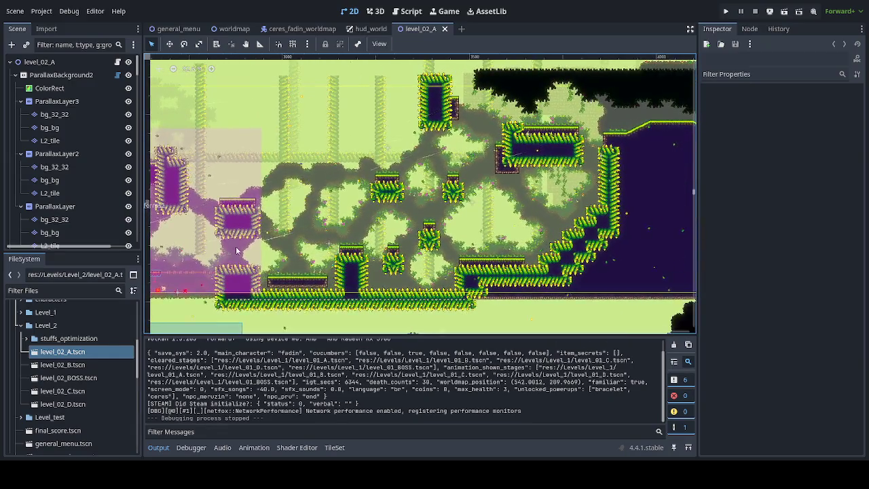
# - Pan and zoom across the level_02_A canvas to survey the level layout
pyautogui.scroll(-1, 572, 252)
pyautogui.moveTo(572, 252)
pyautogui.mouseDown()
pyautogui.moveTo(330, 258)
pyautogui.moveTo(271, 281)
pyautogui.mouseUp()
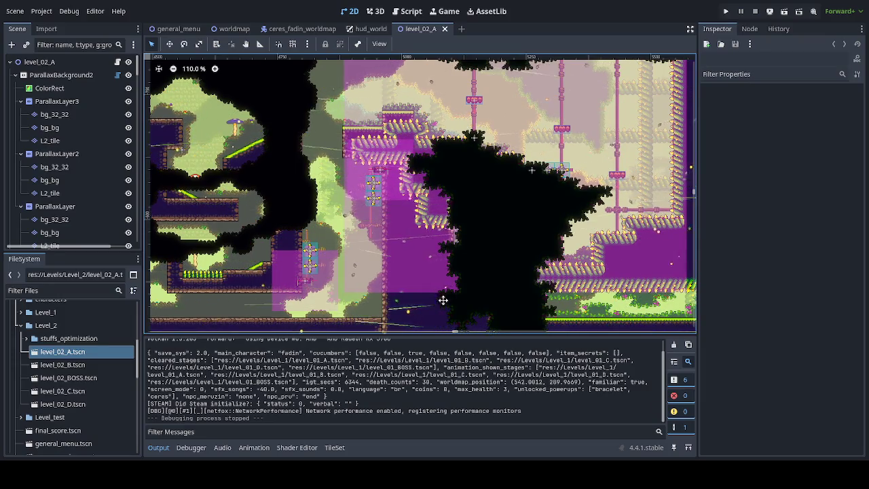
pyautogui.hscroll(5, 366, 300)
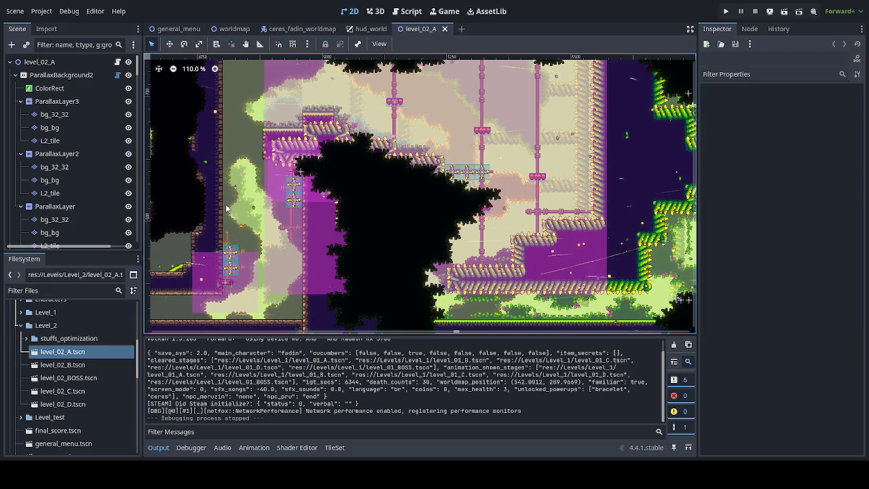
pyautogui.scroll(-2, 337, 260)
pyautogui.hscroll(-10, 337, 260)
pyautogui.hscroll(-5, 414, 206)
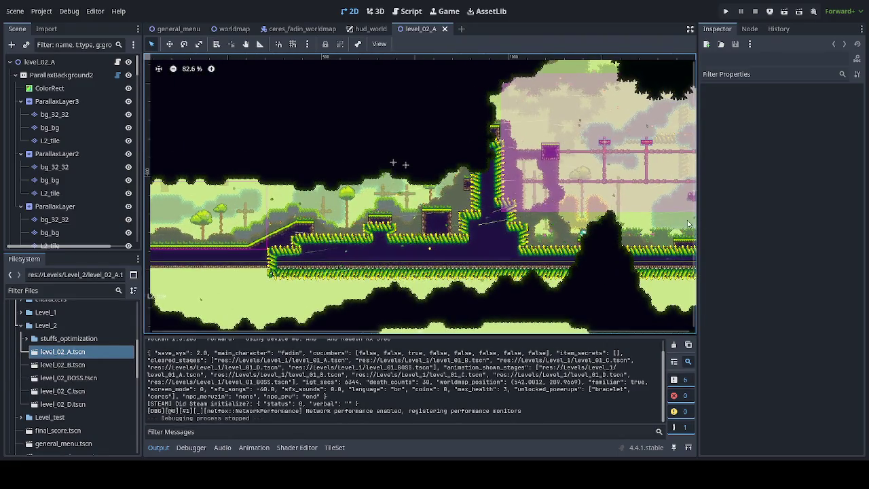
pyautogui.scroll(5, 363, 248)
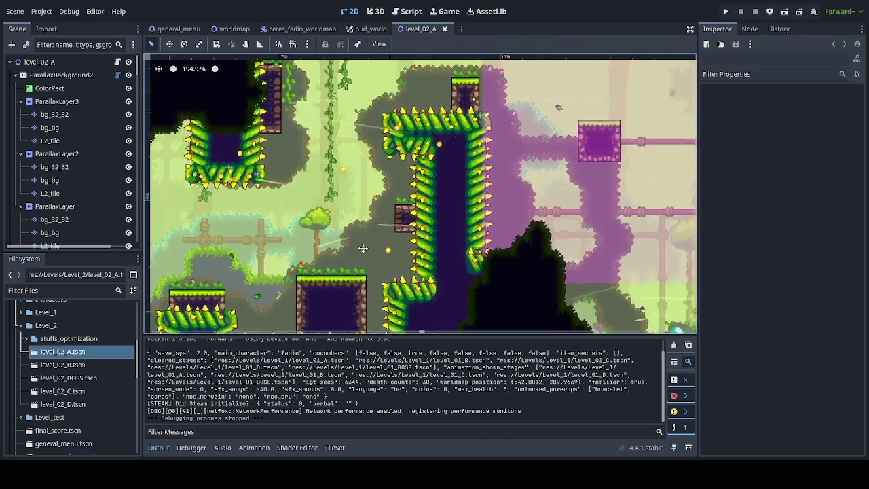
pyautogui.moveTo(364, 248); pyautogui.dragTo(336, 286)
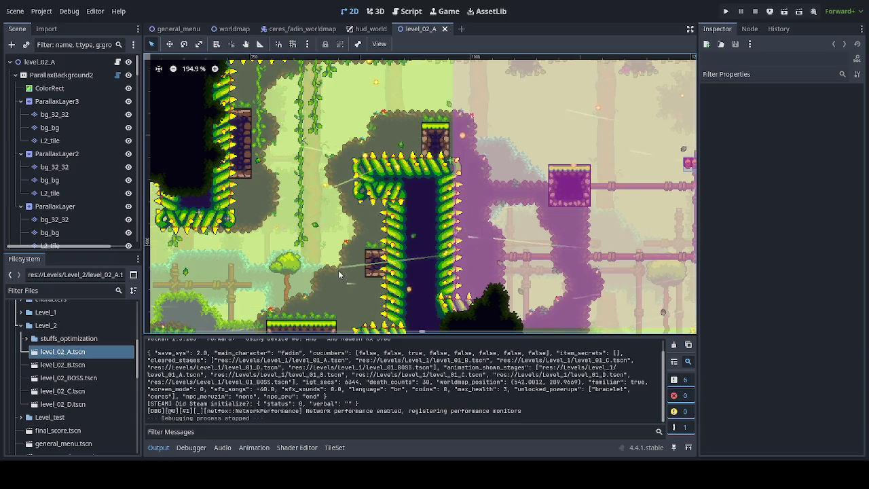
pyautogui.scroll(4, 340, 278)
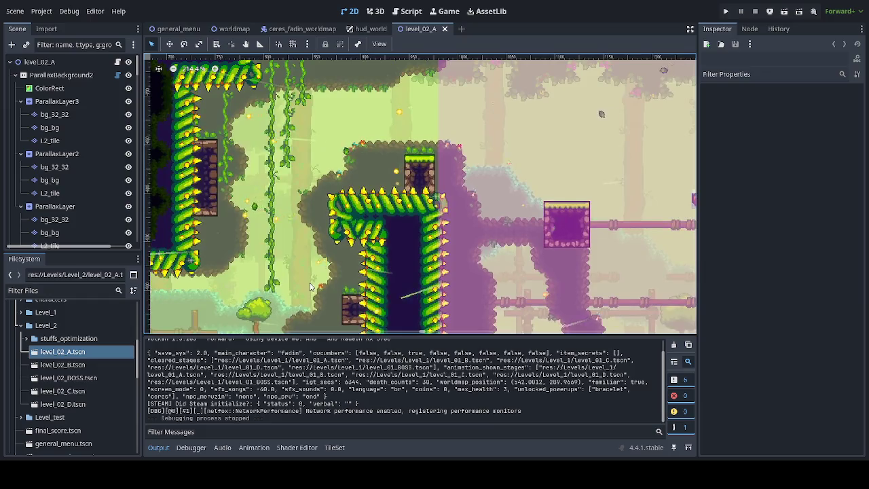
pyautogui.scroll(-1, 311, 288)
pyautogui.moveTo(311, 288)
pyautogui.mouseDown()
pyautogui.moveTo(320, 272)
pyautogui.moveTo(600, 161)
pyautogui.moveTo(593, 164)
pyautogui.mouseUp()
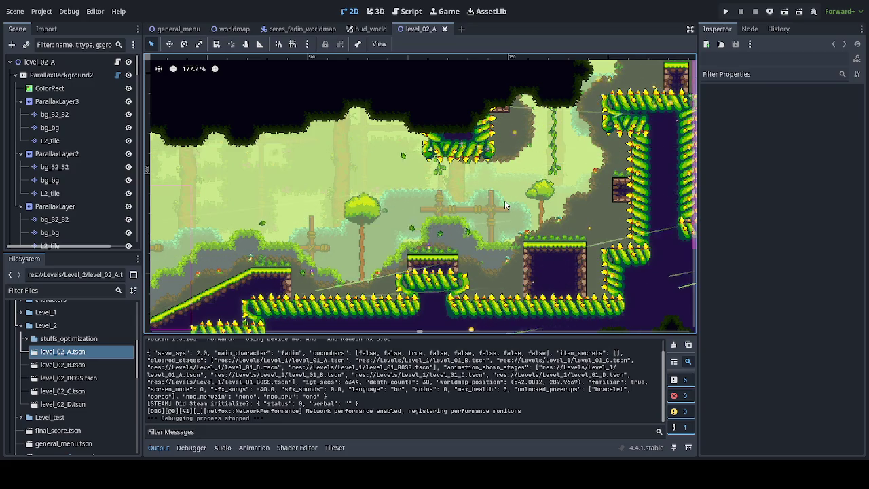
# - Frame the pink pipe section and select the platforms_1 platform
pyautogui.scroll(-3, 501, 203)
pyautogui.hscroll(10, 543, 217)
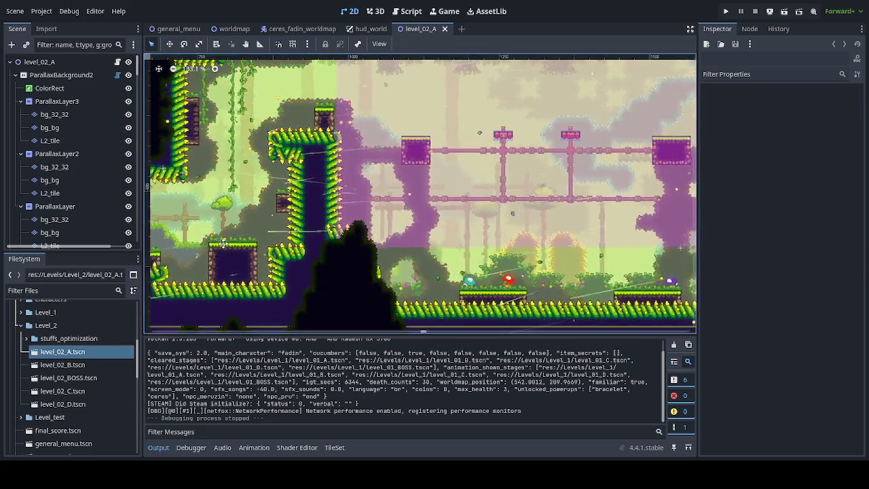
pyautogui.hscroll(1, 631, 248)
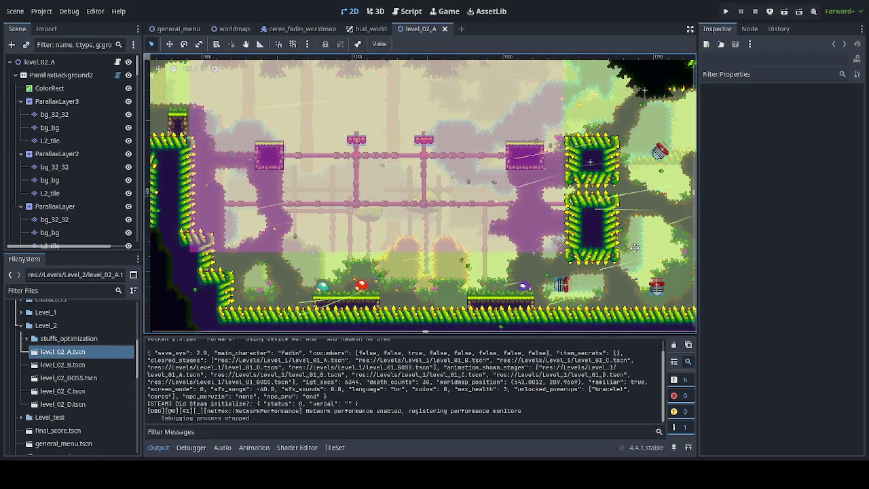
pyautogui.hscroll(3, 634, 248)
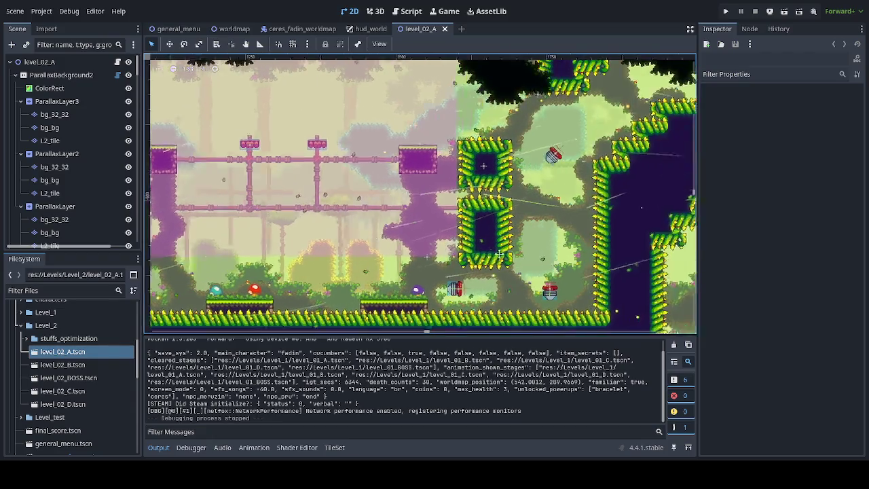
pyautogui.hscroll(-4, 652, 264)
pyautogui.scroll(1, 672, 278)
pyautogui.moveTo(671, 279); pyautogui.dragTo(690, 290)
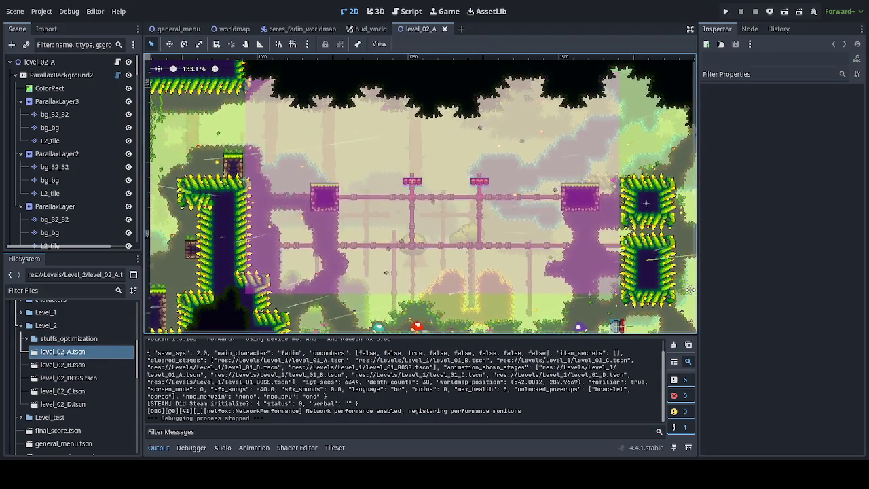
pyautogui.click(412, 189)
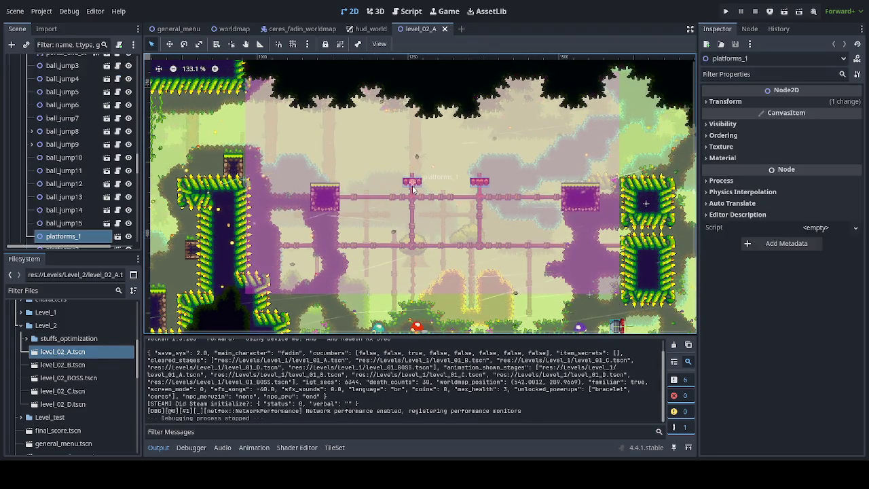
pyautogui.moveTo(263, 273); pyautogui.dragTo(344, 250)
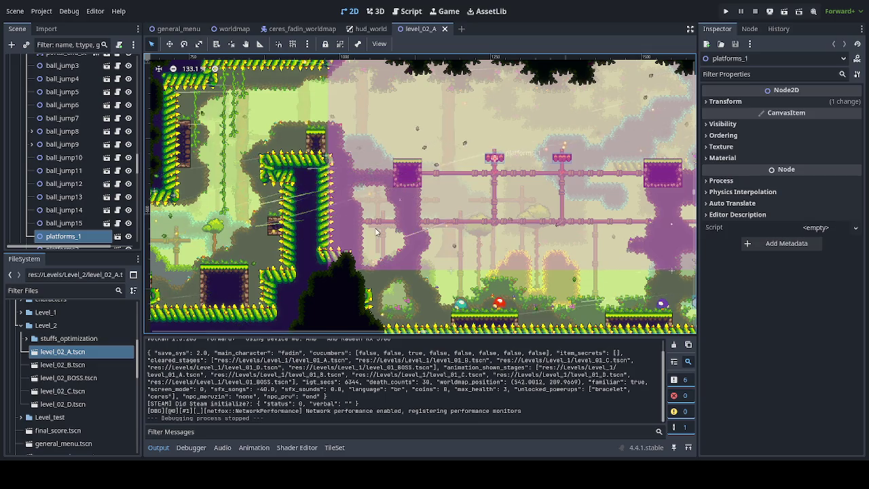
pyautogui.scroll(-3, 377, 232)
pyautogui.scroll(-3, 120, 219)
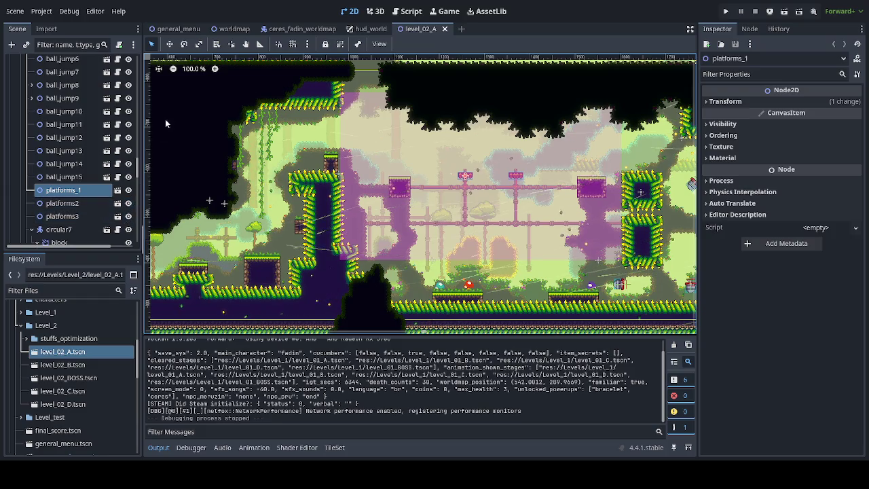
pyautogui.click(170, 44)
pyautogui.moveTo(441, 174); pyautogui.dragTo(329, 206)
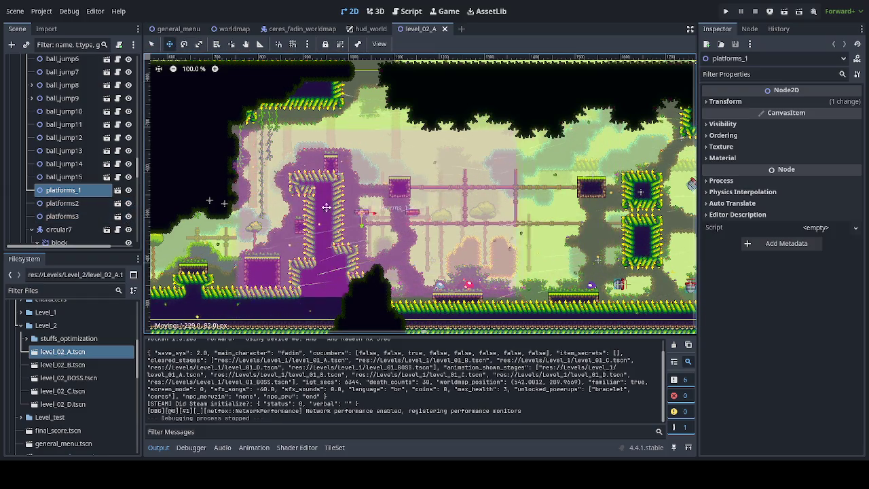
pyautogui.moveTo(231, 232); pyautogui.dragTo(234, 233)
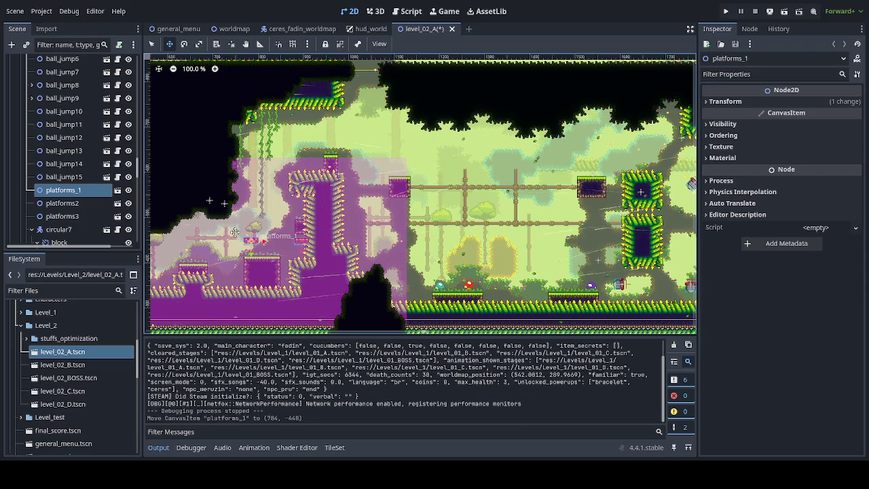
pyautogui.hotkey('ctrl', 'z')
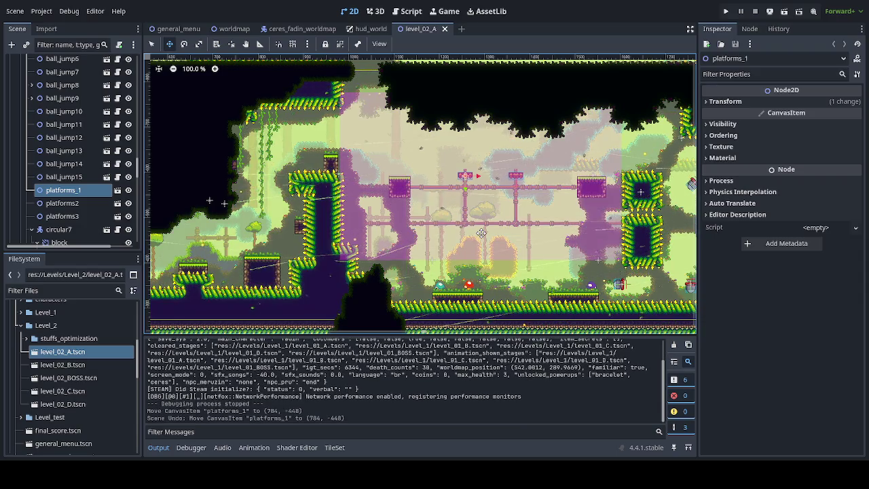
pyautogui.hscroll(-5, 467, 240)
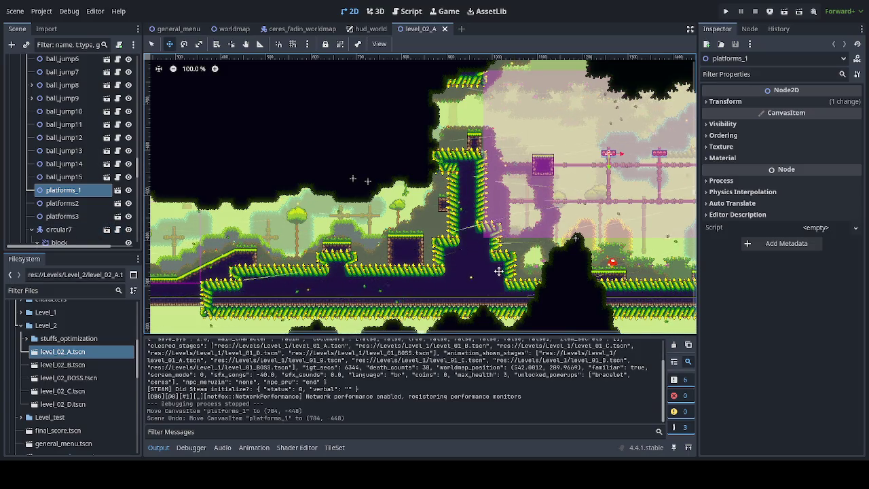
# - Select both magic_block_fall blocks of a pair and collapse the circular7 node
pyautogui.hscroll(10, 499, 271)
pyautogui.hscroll(10, 611, 277)
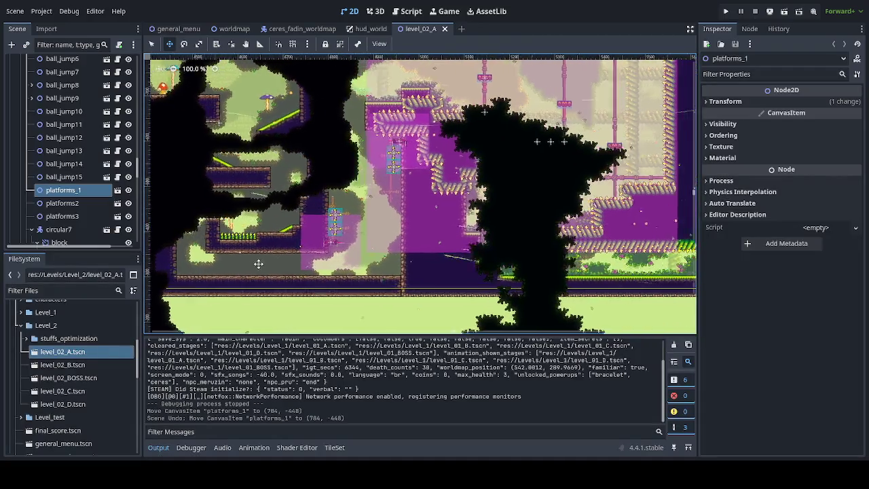
pyautogui.hscroll(6, 262, 264)
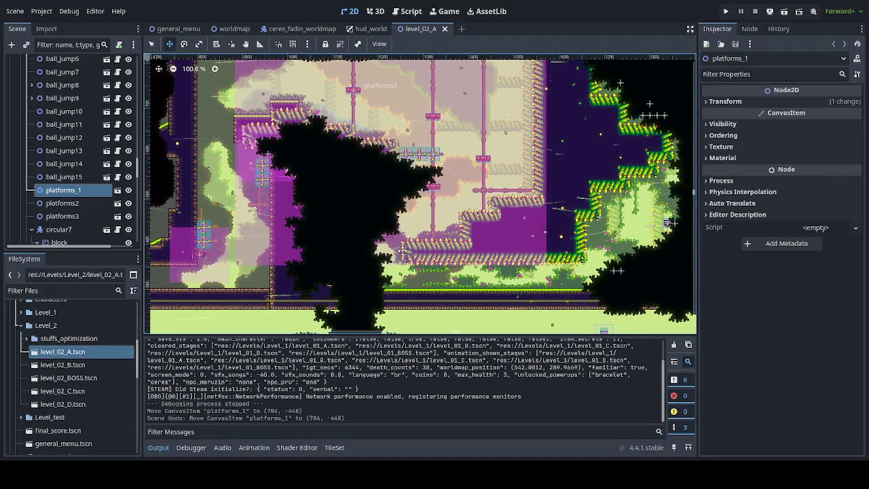
pyautogui.hscroll(10, 400, 251)
pyautogui.scroll(3, 291, 285)
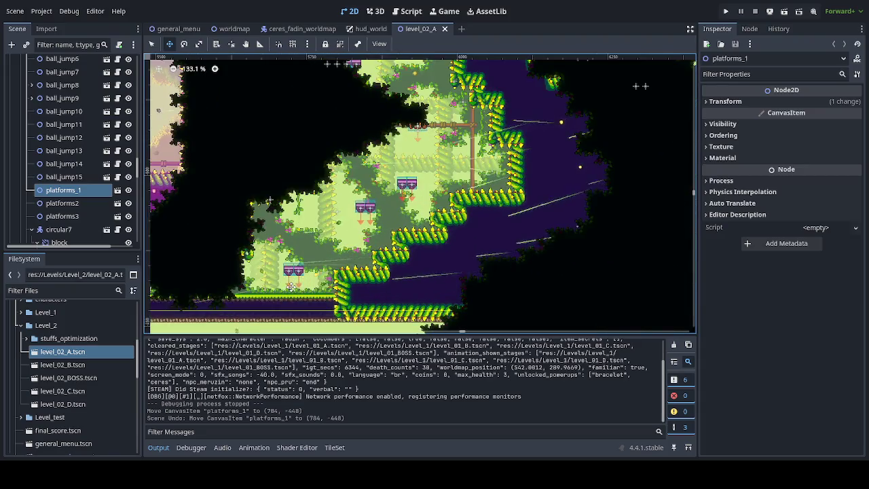
pyautogui.scroll(6, 290, 285)
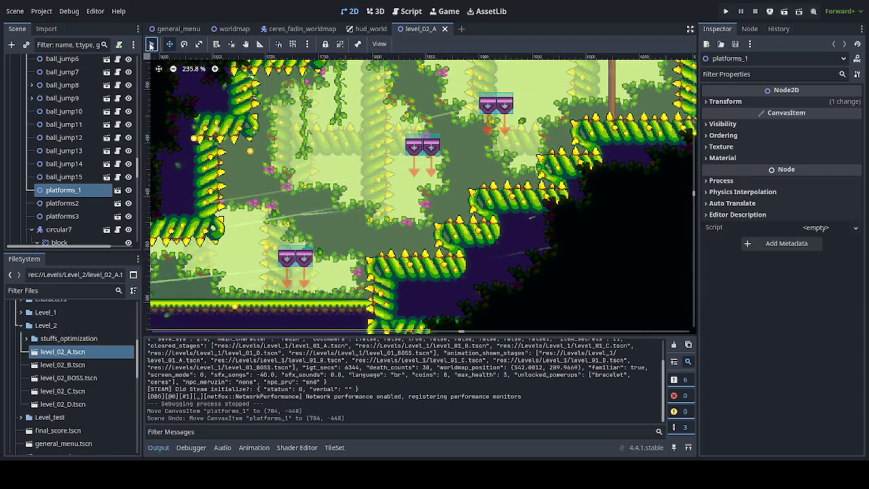
pyautogui.click(286, 266)
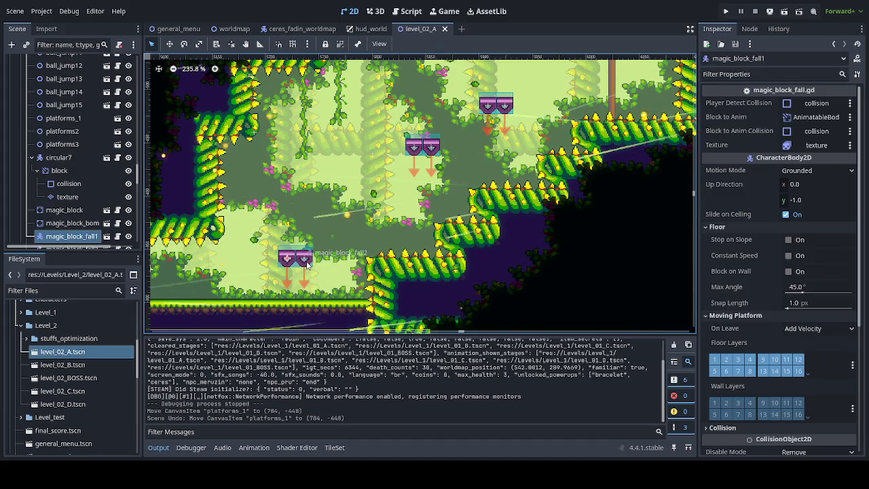
pyautogui.keyDown('shift'); pyautogui.click(307, 266); pyautogui.keyUp('shift')
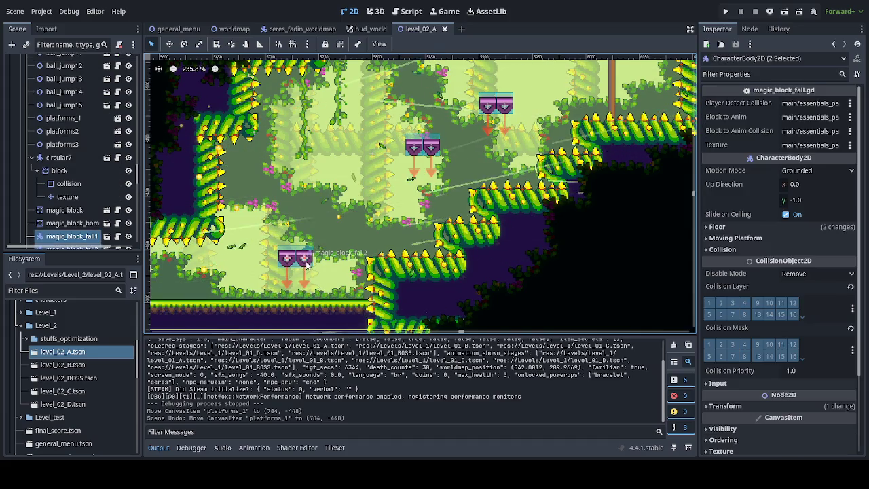
pyautogui.click(31, 157)
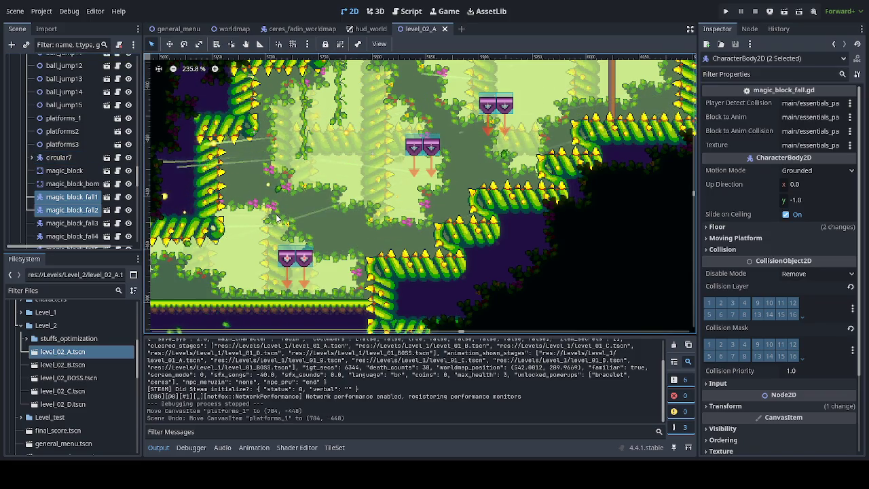
# - Duplicate the block pair with Ctrl+D and carry the copies to a new area near the left ledge
pyautogui.scroll(-2, 277, 219)
pyautogui.hotkey('ctrl', 'd')
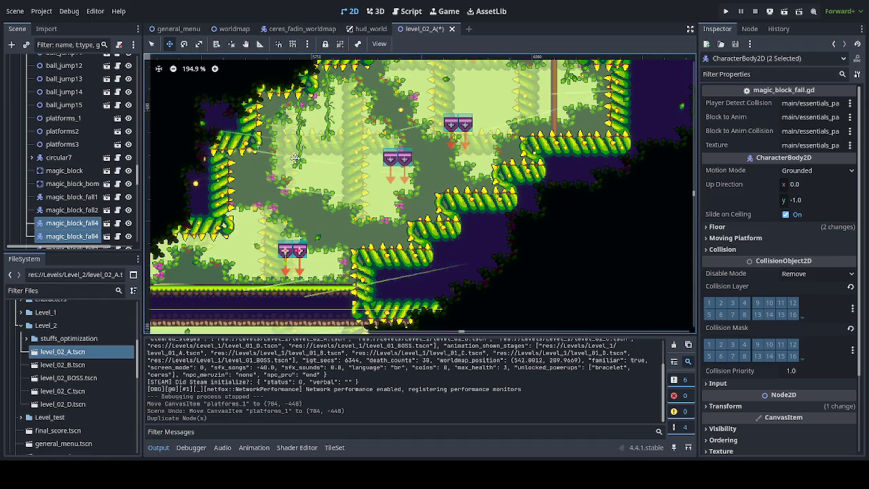
pyautogui.scroll(-10, 432, 192)
pyautogui.hscroll(-3, 432, 192)
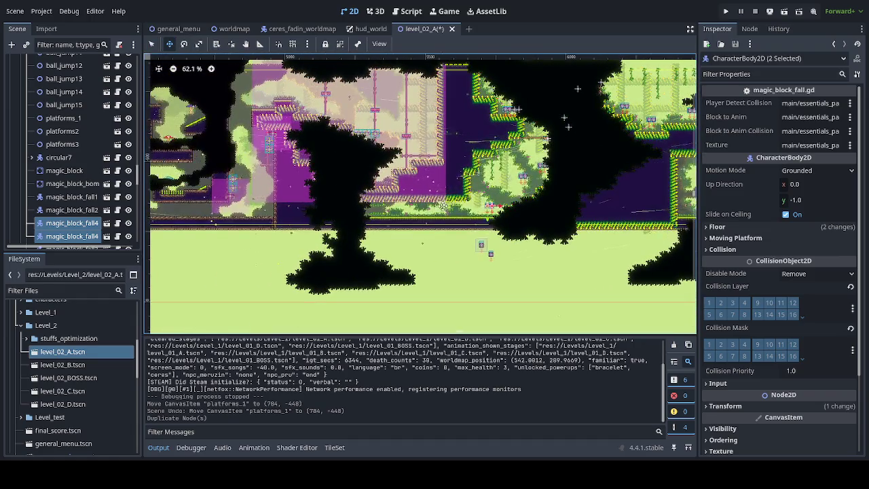
pyautogui.moveTo(267, 216); pyautogui.dragTo(558, 221)
pyautogui.hscroll(-8, 268, 216)
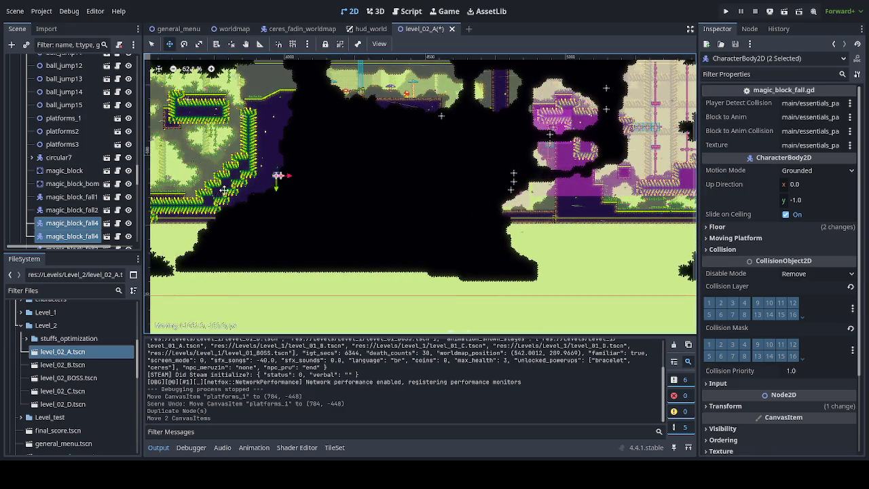
pyautogui.moveTo(288, 175); pyautogui.dragTo(272, 194)
pyautogui.hscroll(-7, 271, 194)
pyautogui.click(239, 222)
pyautogui.hscroll(-8, 239, 222)
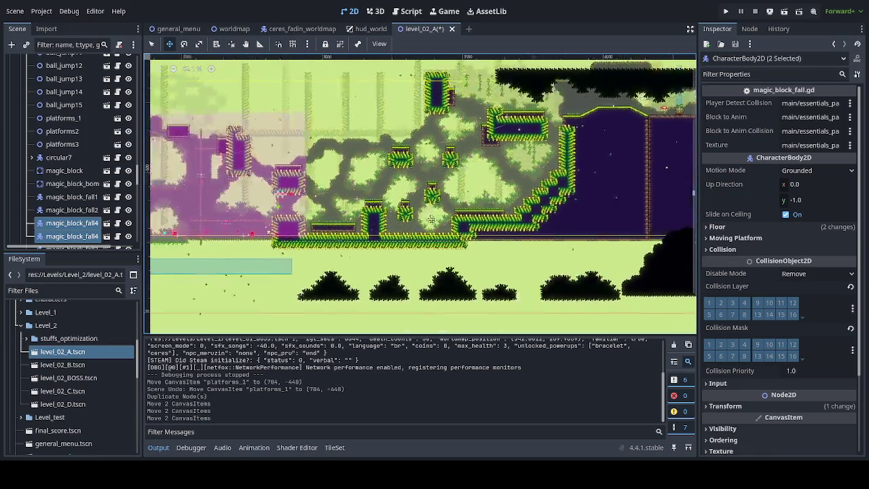
pyautogui.click(239, 226)
pyautogui.hscroll(-9, 239, 226)
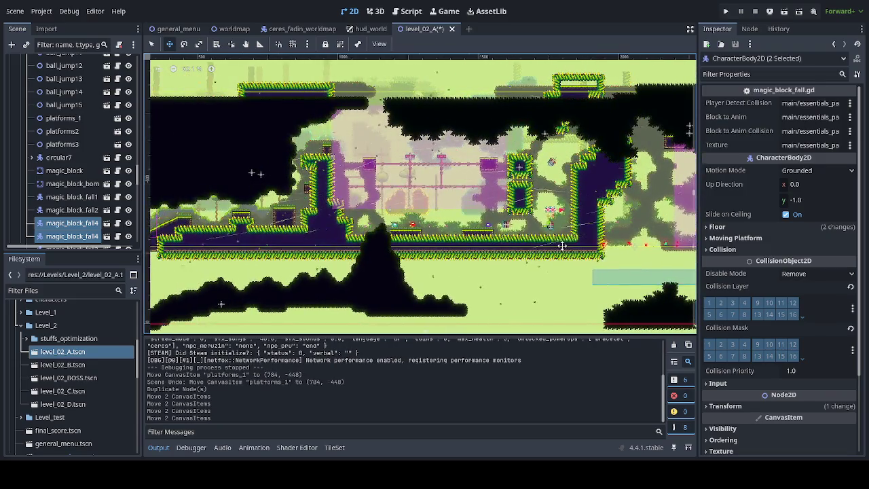
pyautogui.click(216, 235)
pyautogui.scroll(6, 374, 192)
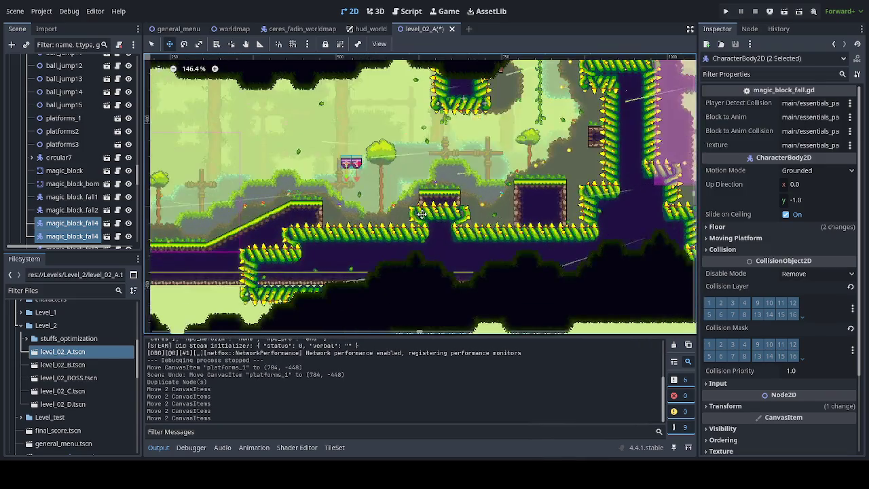
pyautogui.scroll(3, 374, 192)
# - Drag the copied block pair right and down to hover above the spike floor
pyautogui.moveTo(346, 219)
pyautogui.mouseDown()
pyautogui.moveTo(349, 238)
pyautogui.moveTo(343, 224)
pyautogui.moveTo(357, 212)
pyautogui.mouseUp()
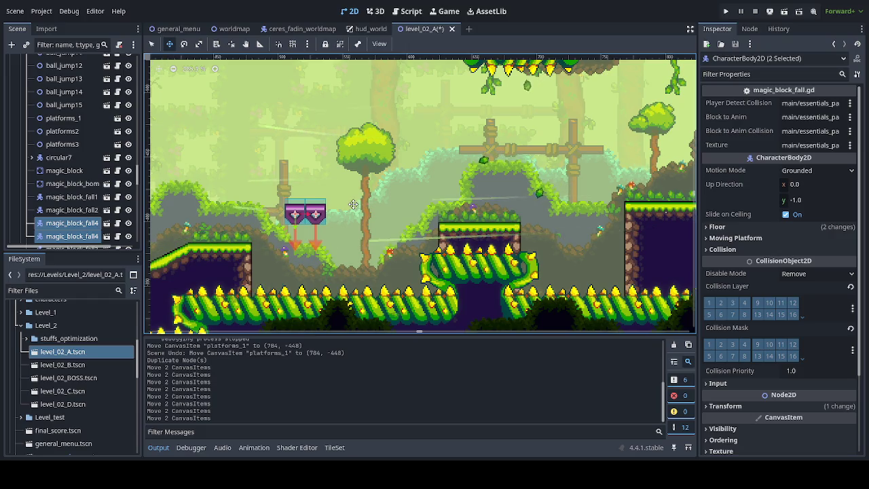
pyautogui.moveTo(353, 205); pyautogui.dragTo(394, 226)
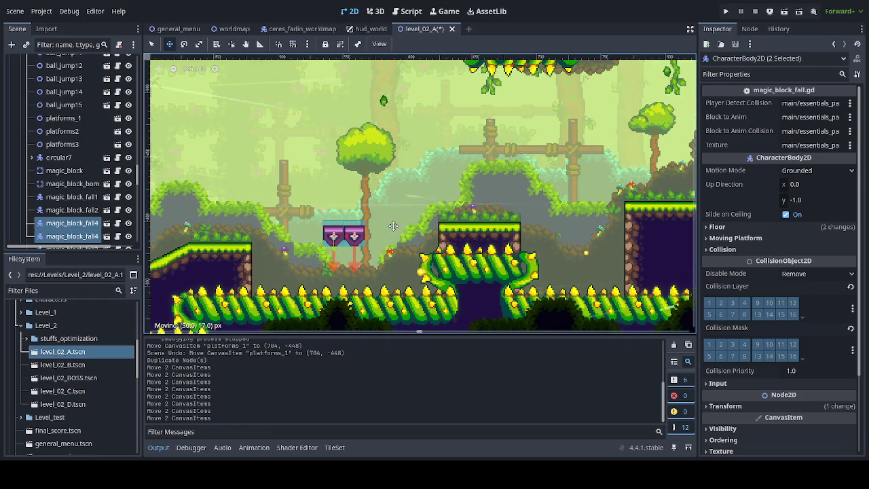
pyautogui.moveTo(393, 226)
pyautogui.mouseDown()
pyautogui.moveTo(320, 243)
pyautogui.moveTo(379, 245)
pyautogui.moveTo(359, 244)
pyautogui.mouseUp()
pyautogui.scroll(3, 360, 244)
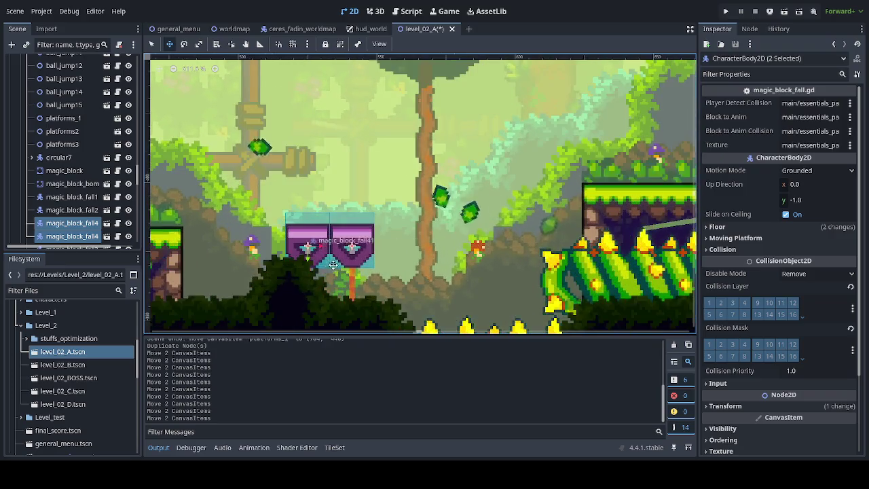
pyautogui.scroll(-3, 341, 258)
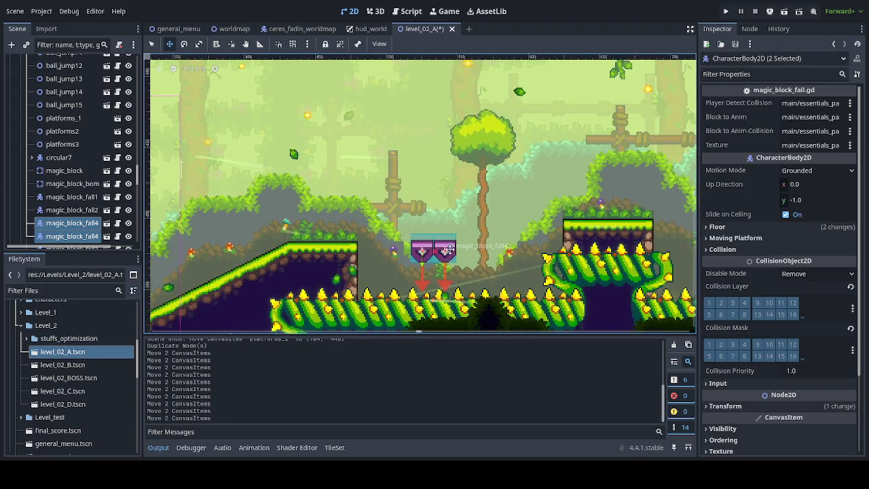
pyautogui.hscroll(1, 435, 246)
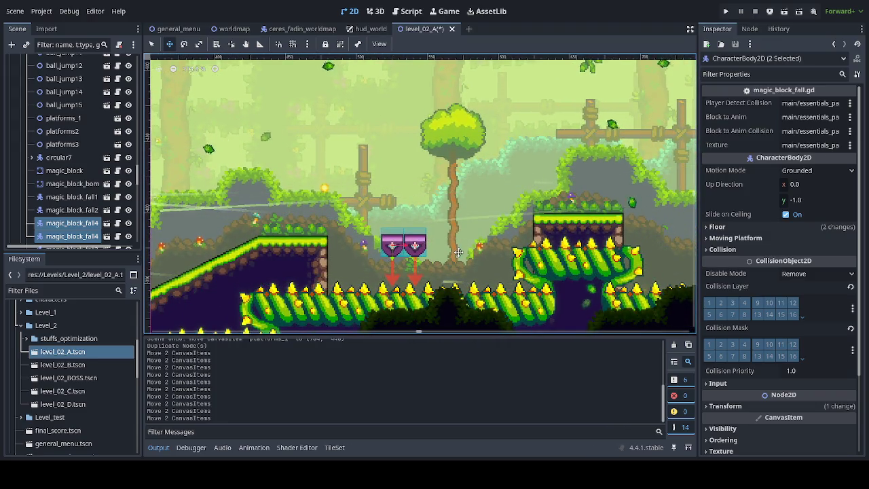
pyautogui.hotkey('ctrl', 'd')
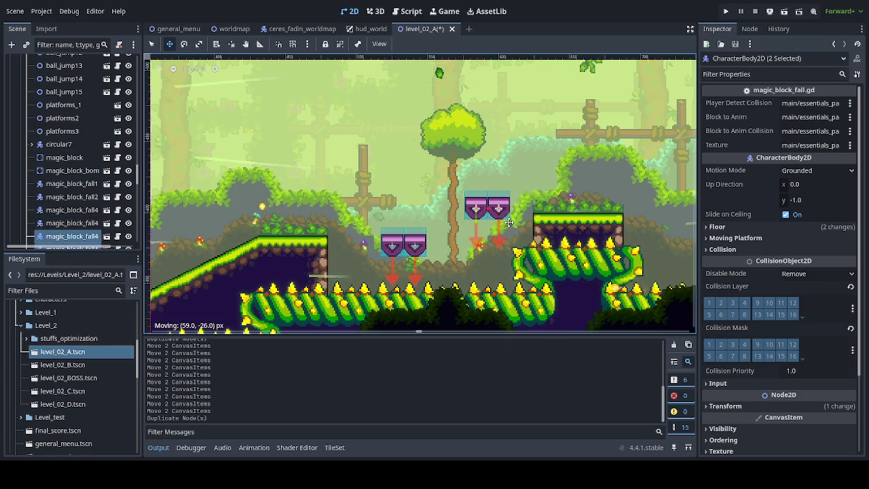
# - Place the new block copy, then adjust both block pairs' heights above the spikes
pyautogui.moveTo(491, 218); pyautogui.dragTo(489, 219)
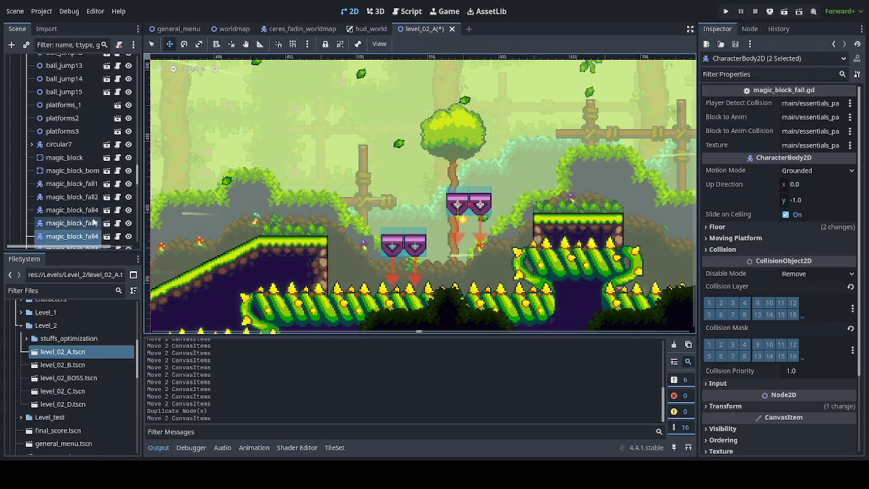
pyautogui.click(85, 211)
pyautogui.keyDown('ctrl'); pyautogui.click(85, 224); pyautogui.keyUp('ctrl')
pyautogui.moveTo(377, 257); pyautogui.dragTo(365, 230)
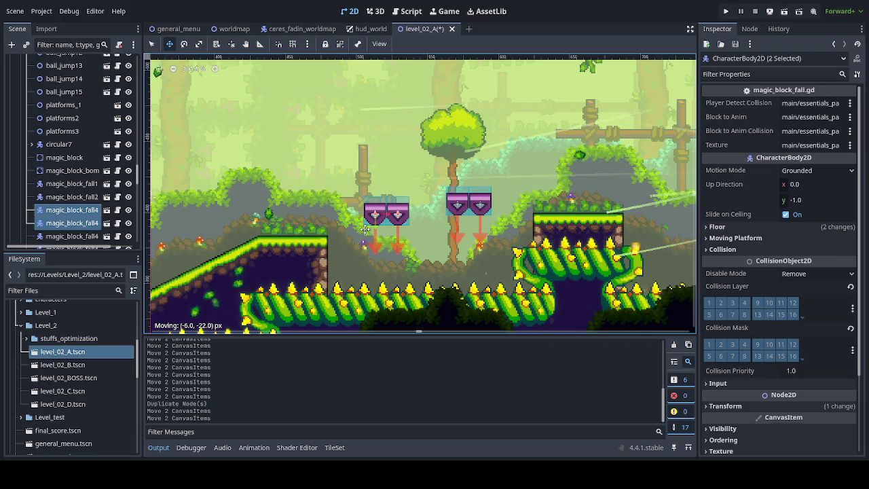
pyautogui.scroll(-1, 89, 215)
pyautogui.click(88, 213)
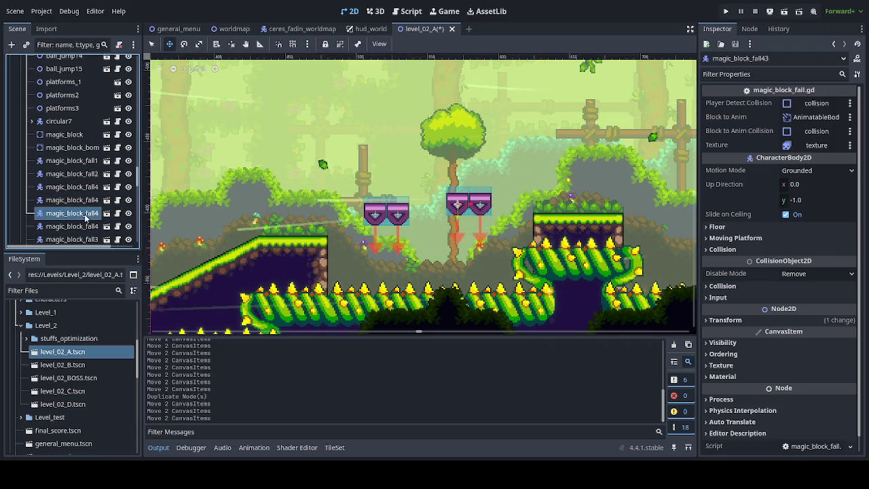
pyautogui.keyDown('ctrl'); pyautogui.click(75, 226); pyautogui.keyUp('ctrl')
pyautogui.moveTo(482, 225); pyautogui.dragTo(485, 211)
# - Duplicate another block pair, move it right toward the stone pillar, and save level_02_A
pyautogui.scroll(-1, 472, 218)
pyautogui.hscroll(5, 398, 225)
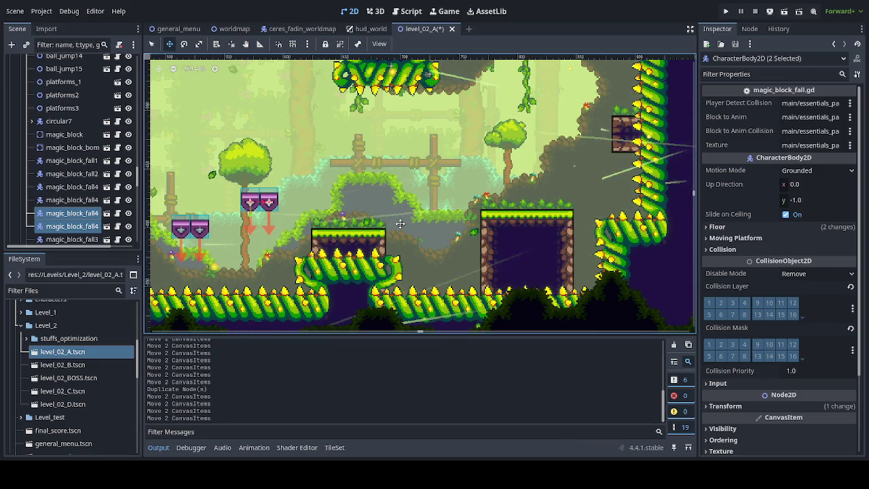
pyautogui.hotkey('ctrl', 'd')
pyautogui.moveTo(335, 215); pyautogui.dragTo(478, 219)
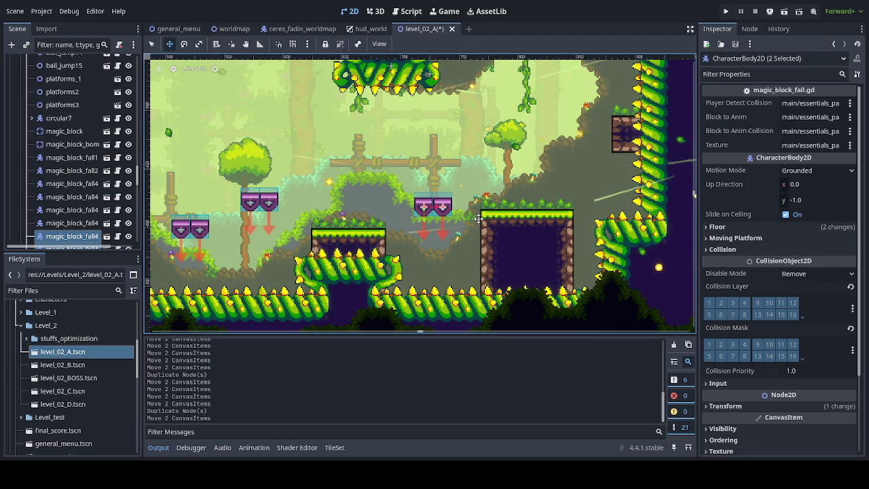
pyautogui.scroll(-5, 479, 216)
pyautogui.hotkey('ctrl', 's')
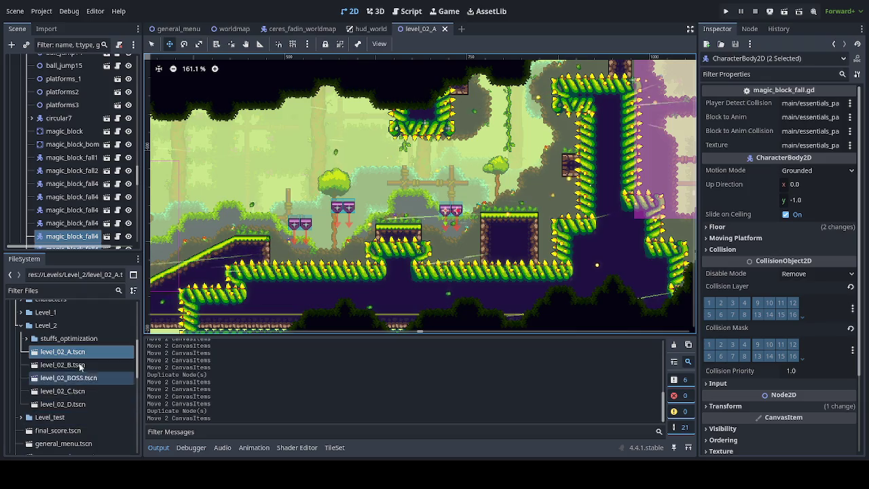
# - Open level_01_A.tscn from the Level_1 folder and pan to the city start area
pyautogui.click(26, 314)
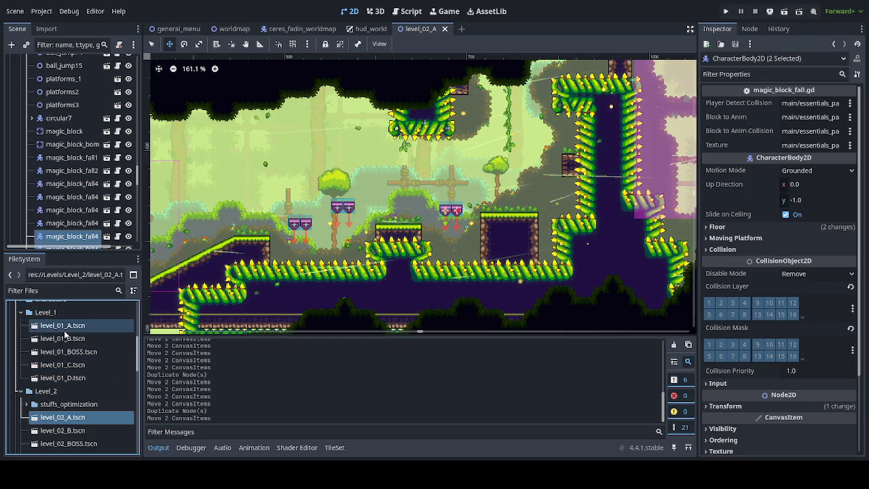
pyautogui.click(64, 330)
pyautogui.doubleClick(65, 331)
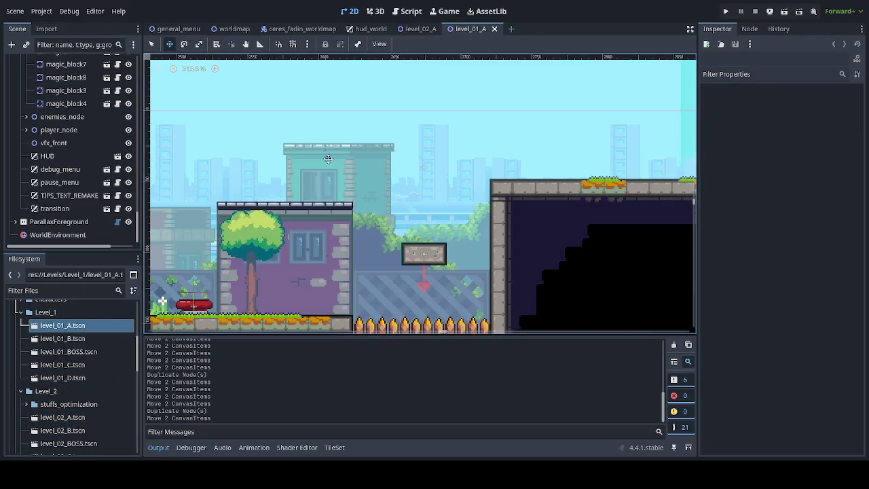
pyautogui.scroll(3, 379, 251)
pyautogui.hscroll(-15, 379, 250)
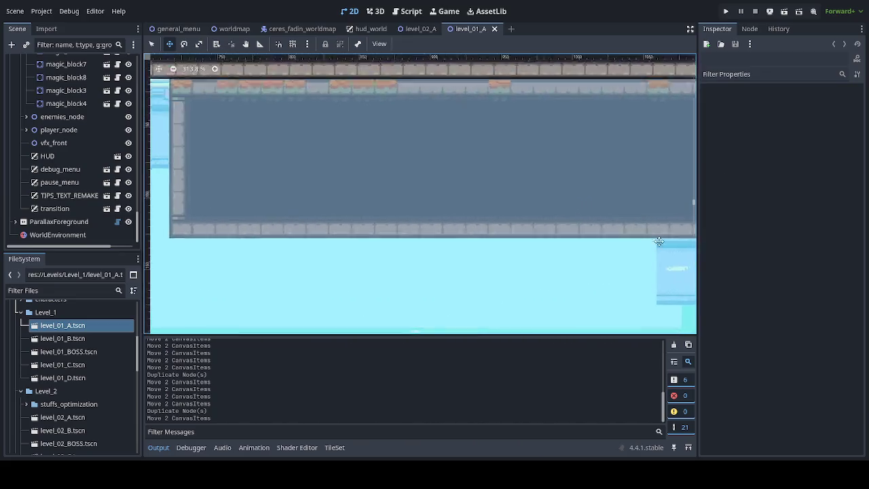
pyautogui.hscroll(-3, 473, 131)
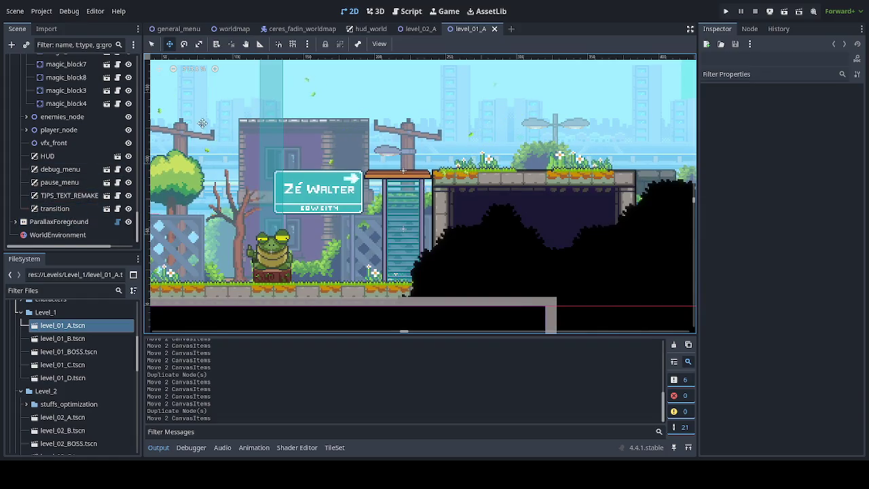
# - Inspect the stairs area, collapse the stairs node and select it in the Scene dock
pyautogui.click(404, 192)
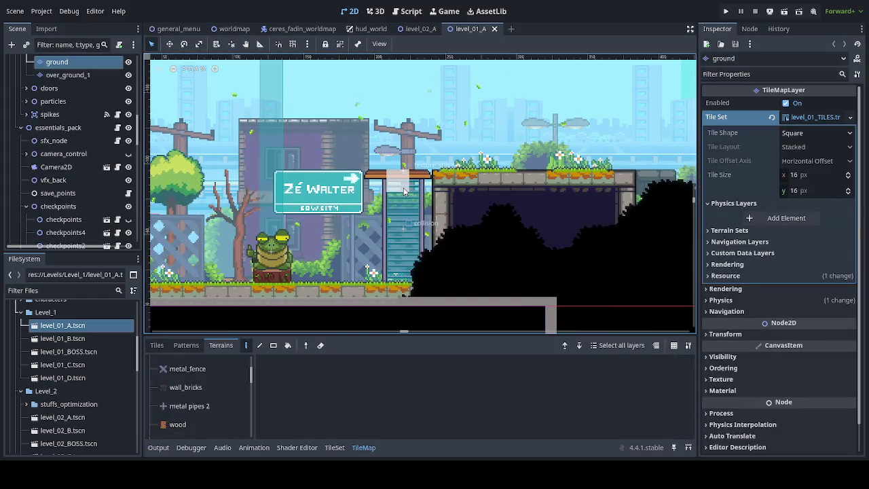
pyautogui.click(401, 193)
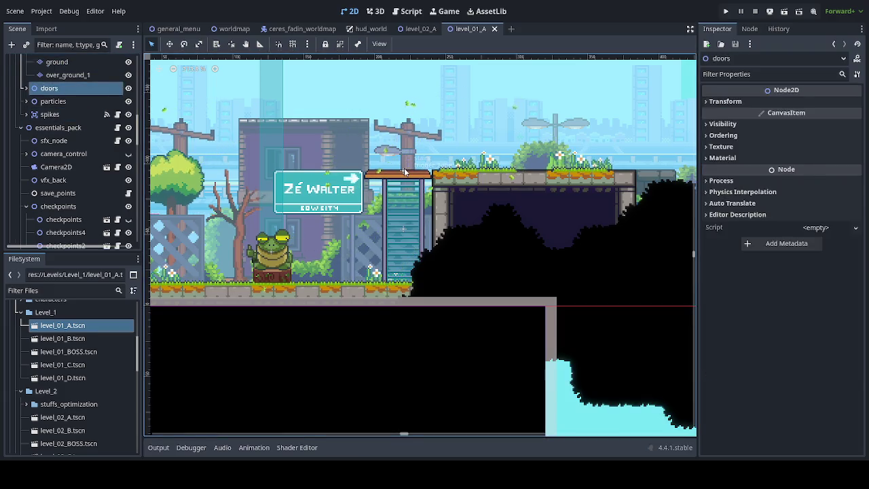
pyautogui.click(404, 172)
pyautogui.scroll(3, 82, 156)
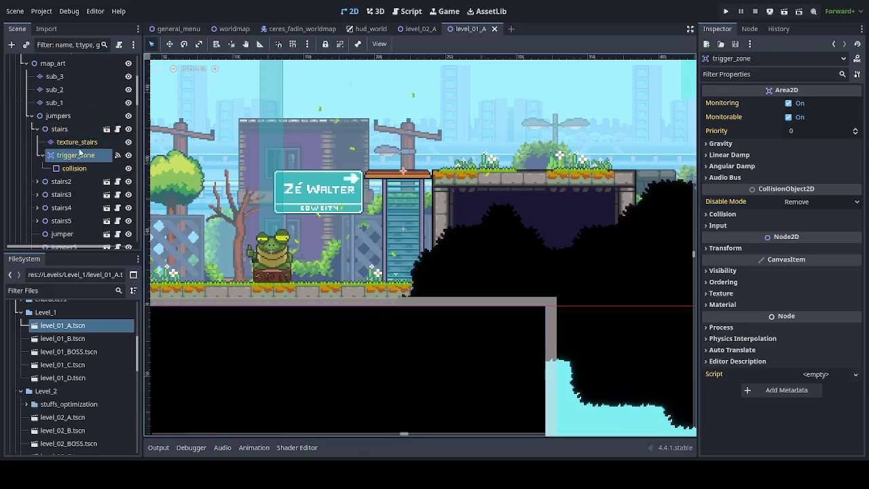
pyautogui.click(36, 130)
pyautogui.click(95, 129)
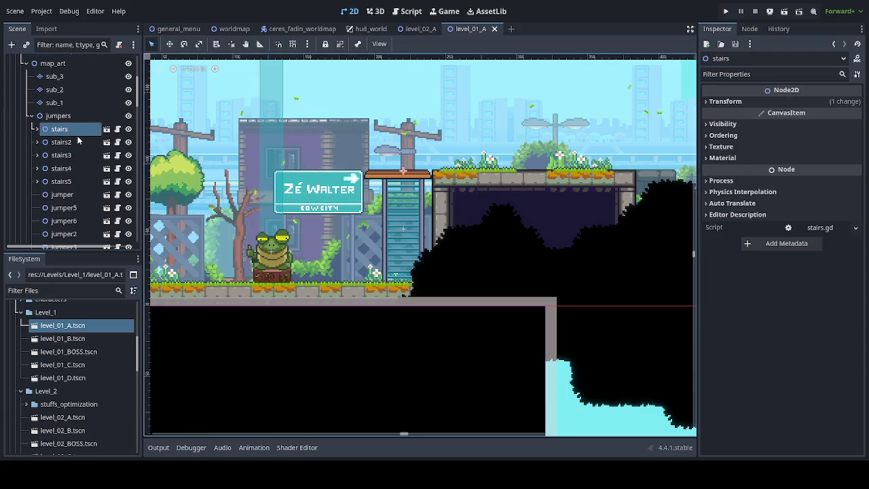
# - Paste the stairs node from level_01_A under the traps group in level_02_A
pyautogui.click(413, 31)
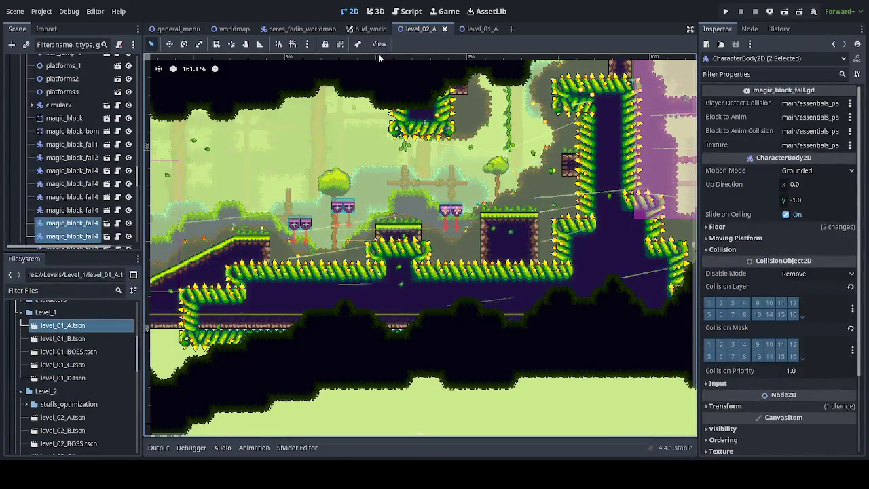
pyautogui.scroll(3, 74, 152)
pyautogui.scroll(10, 74, 152)
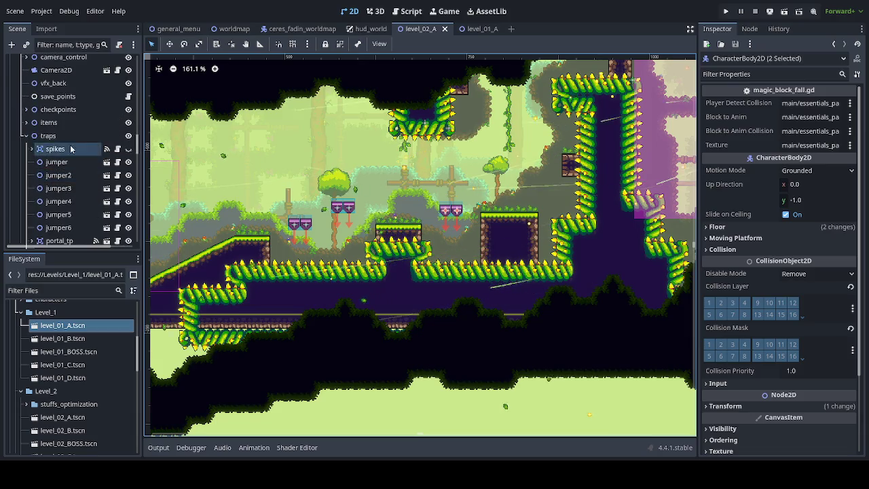
pyautogui.click(54, 138)
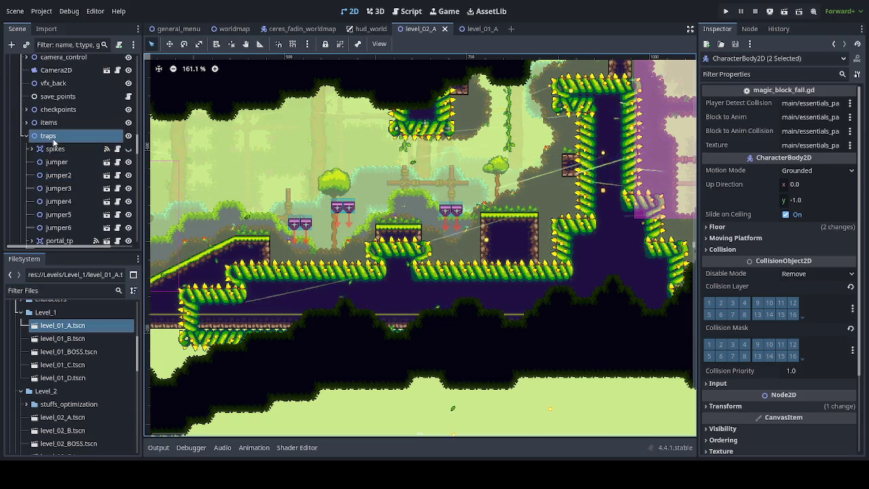
pyautogui.scroll(-5, 89, 215)
pyautogui.click(90, 217)
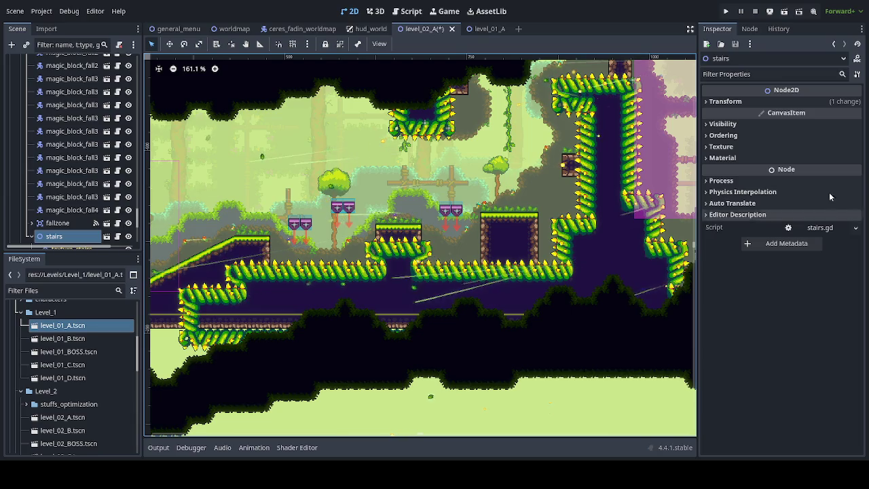
# - Reset the stairs node's position to 0, 0 in the Inspector
pyautogui.click(725, 101)
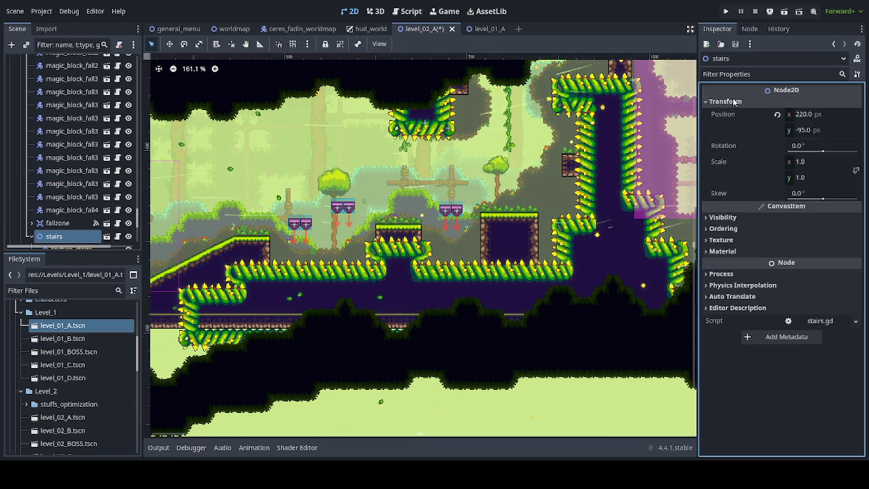
pyautogui.click(777, 115)
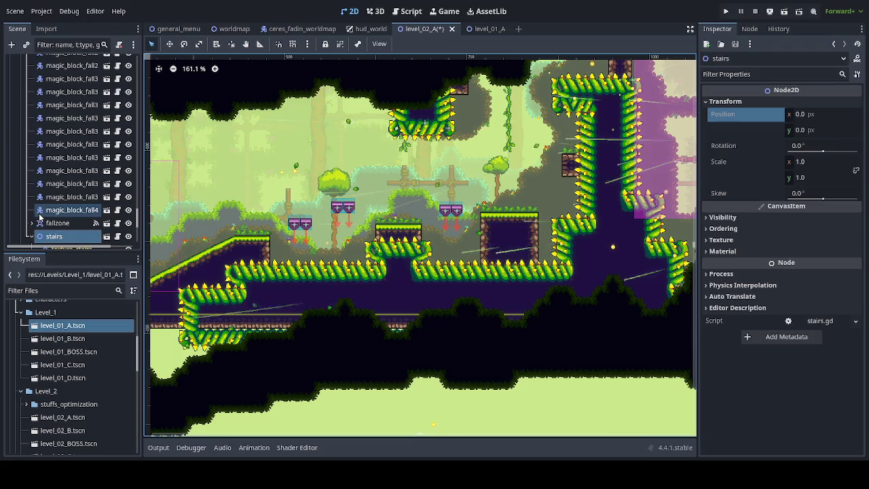
pyautogui.click(662, 177)
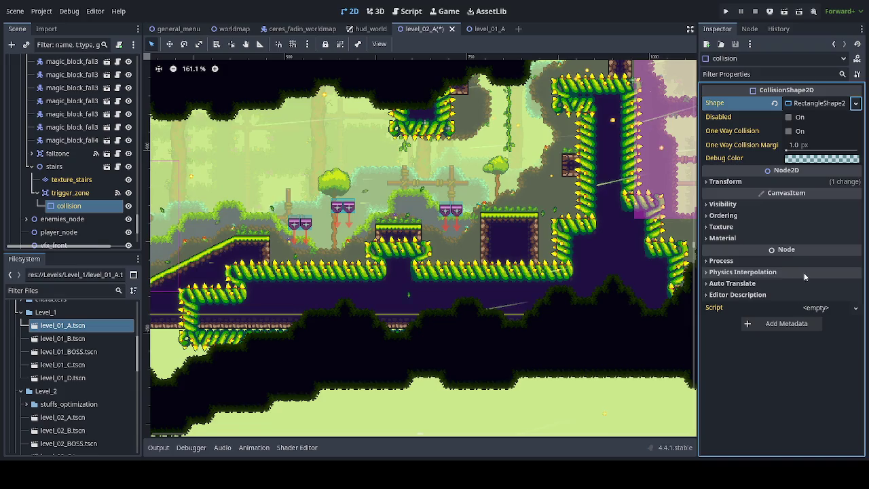
pyautogui.click(54, 166)
pyautogui.scroll(-2, 157, 192)
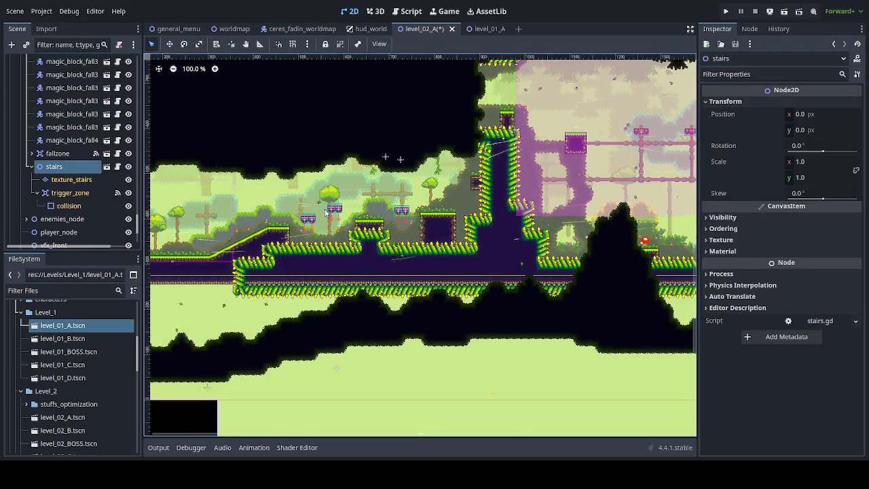
# - Drag the stairs up onto the small platform beneath the hanging vines
pyautogui.moveTo(155, 310); pyautogui.dragTo(204, 295)
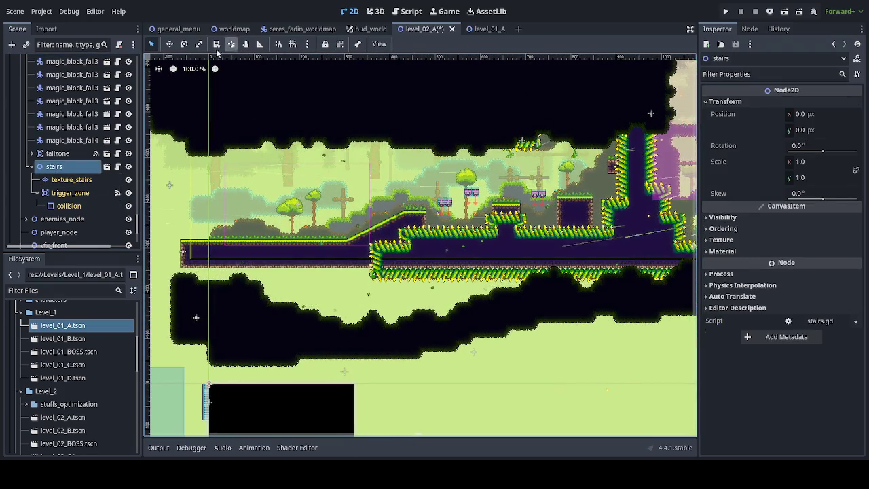
pyautogui.scroll(-2, 364, 289)
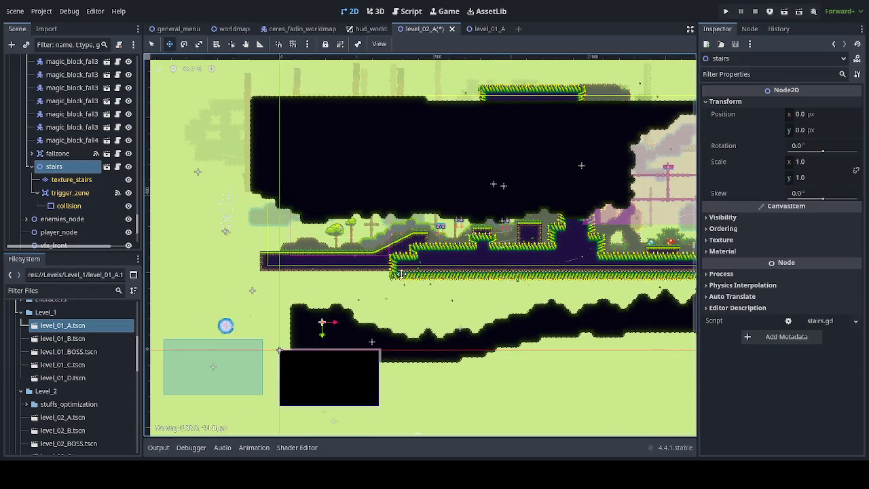
pyautogui.scroll(5, 466, 245)
pyautogui.moveTo(466, 244)
pyautogui.mouseDown()
pyautogui.moveTo(474, 291)
pyautogui.moveTo(456, 224)
pyautogui.moveTo(352, 287)
pyautogui.moveTo(446, 269)
pyautogui.moveTo(570, 190)
pyautogui.mouseUp()
pyautogui.scroll(2, 381, 301)
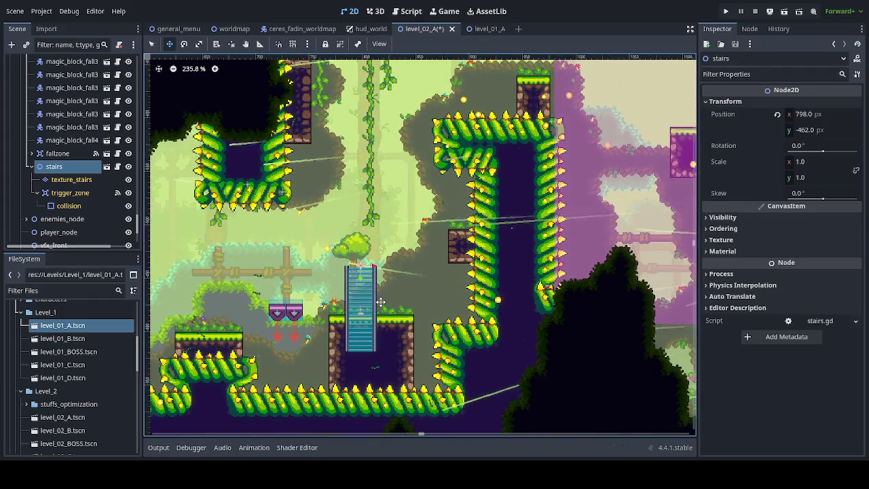
pyautogui.moveTo(381, 301)
pyautogui.mouseDown()
pyautogui.moveTo(401, 178)
pyautogui.moveTo(370, 346)
pyautogui.moveTo(365, 102)
pyautogui.moveTo(338, 210)
pyautogui.moveTo(338, 145)
pyautogui.moveTo(348, 236)
pyautogui.mouseUp()
pyautogui.scroll(2, 400, 178)
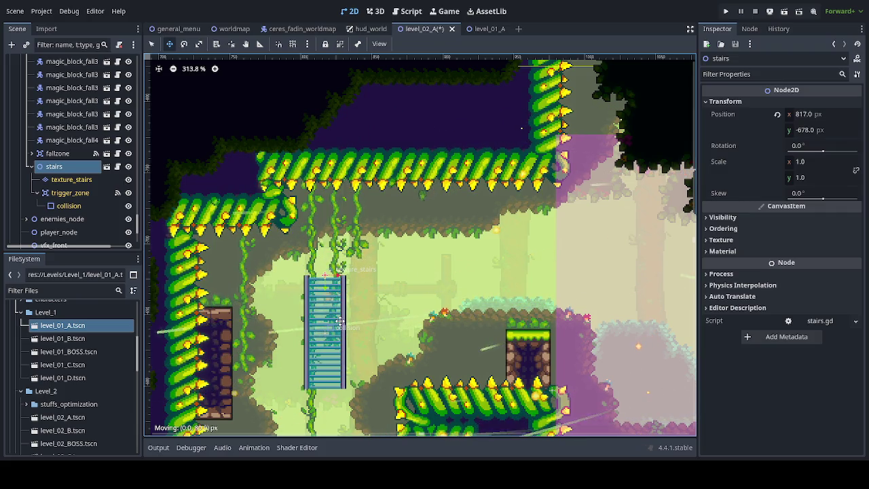
pyautogui.moveTo(339, 320)
pyautogui.mouseDown()
pyautogui.moveTo(339, 268)
pyautogui.moveTo(339, 334)
pyautogui.moveTo(344, 120)
pyautogui.moveTo(353, 334)
pyautogui.mouseUp()
pyautogui.scroll(-3, 339, 334)
pyautogui.scroll(-3, 352, 199)
pyautogui.scroll(5, 331, 357)
# - Fine-tune the stairs to position 808, -496 and select the texture_stairs tile layer
pyautogui.press('Down')
pyautogui.press('Down')
pyautogui.press('Down')
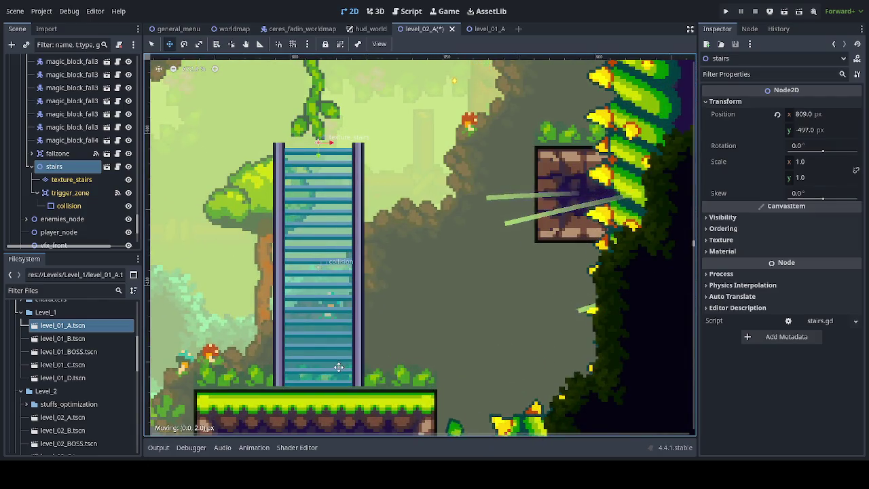
pyautogui.press('Left')
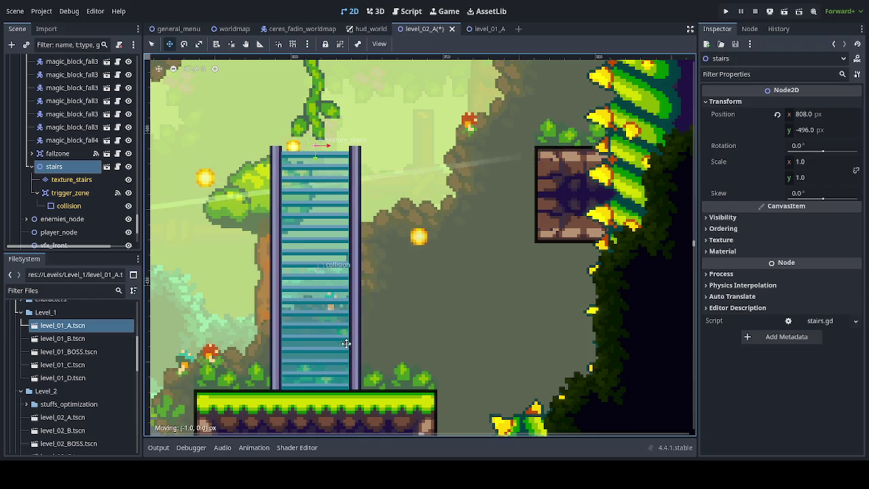
pyautogui.scroll(-3, 349, 340)
pyautogui.scroll(-2, 350, 329)
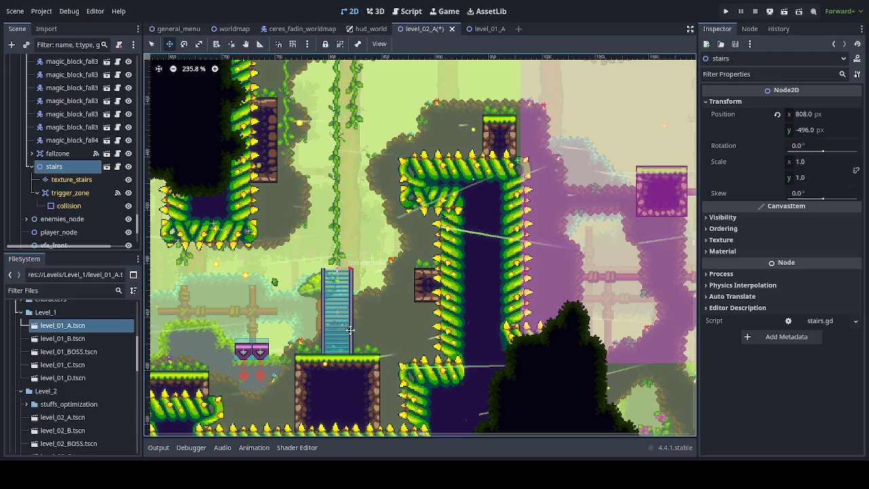
pyautogui.moveTo(352, 330)
pyautogui.mouseDown()
pyautogui.moveTo(379, 326)
pyautogui.moveTo(347, 327)
pyautogui.moveTo(355, 325)
pyautogui.moveTo(354, 345)
pyautogui.mouseUp()
pyautogui.scroll(5, 346, 351)
pyautogui.scroll(-5, 351, 299)
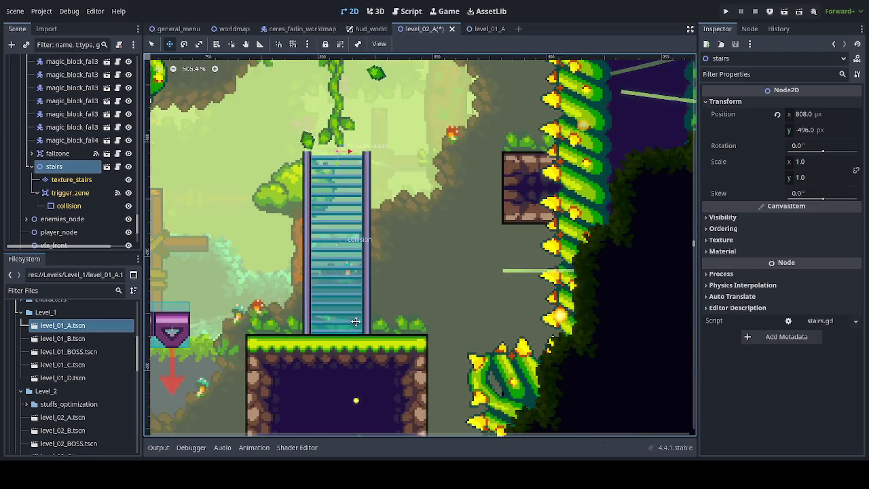
pyautogui.click(73, 180)
pyautogui.click(158, 346)
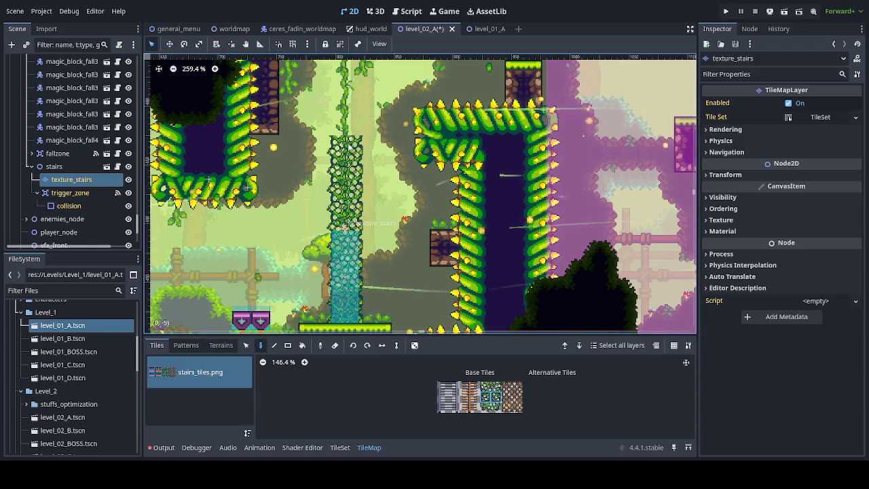
# - Paint the vine tile from stairs_tiles.png over the ladder cells, extending the column upward
pyautogui.moveTo(343, 187); pyautogui.dragTo(326, 286)
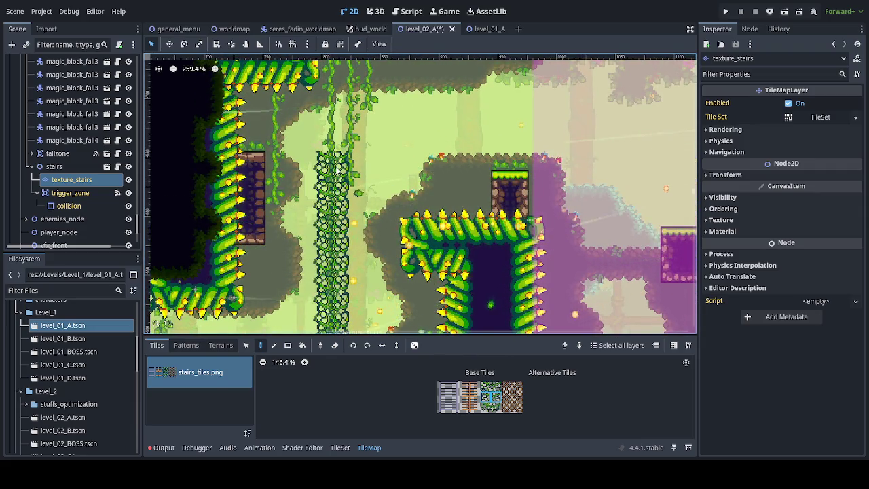
pyautogui.moveTo(426, 287)
pyautogui.mouseDown()
pyautogui.moveTo(407, 206)
pyautogui.moveTo(414, 185)
pyautogui.moveTo(408, 279)
pyautogui.mouseUp()
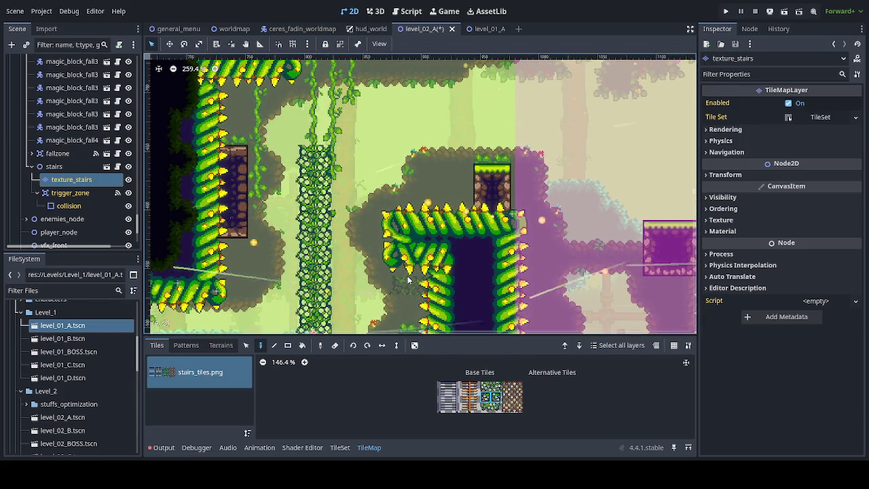
pyautogui.moveTo(404, 257)
pyautogui.mouseDown()
pyautogui.moveTo(383, 183)
pyautogui.moveTo(393, 286)
pyautogui.mouseUp()
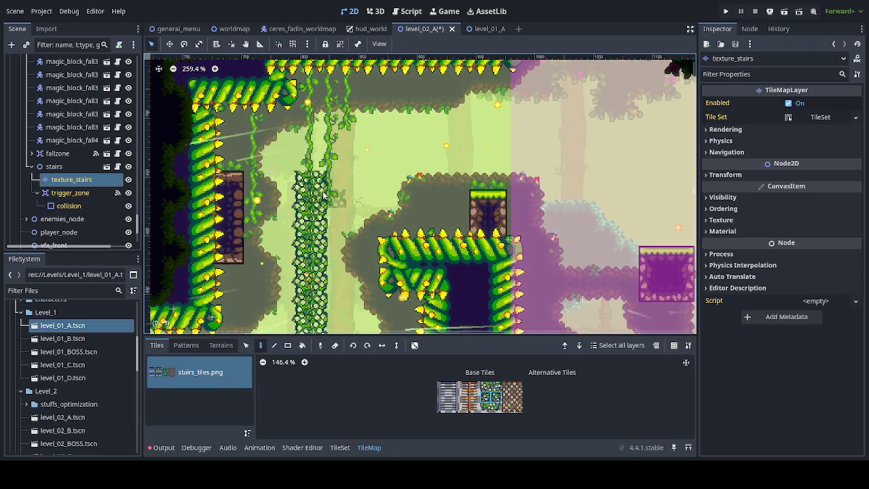